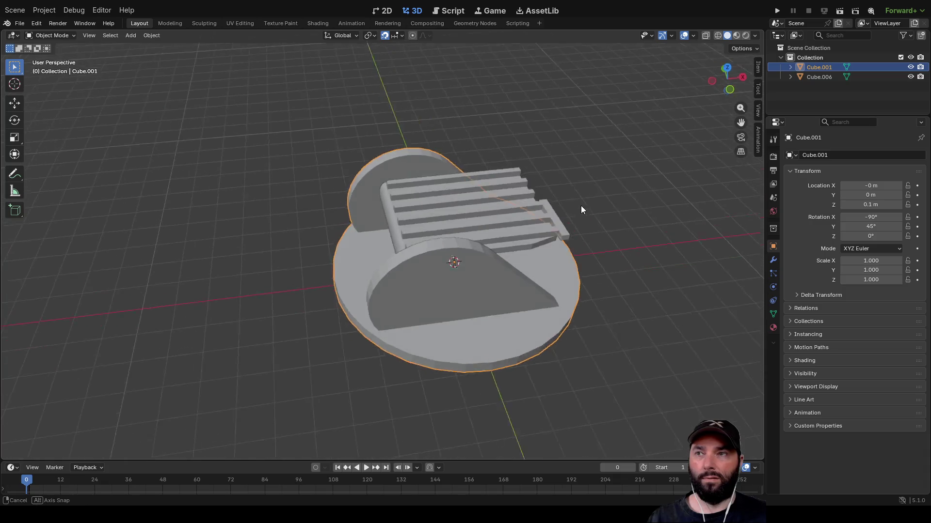
# Give the slatted piece Cube.006 a new material with a light blue base colour
pyautogui.click(464, 219)
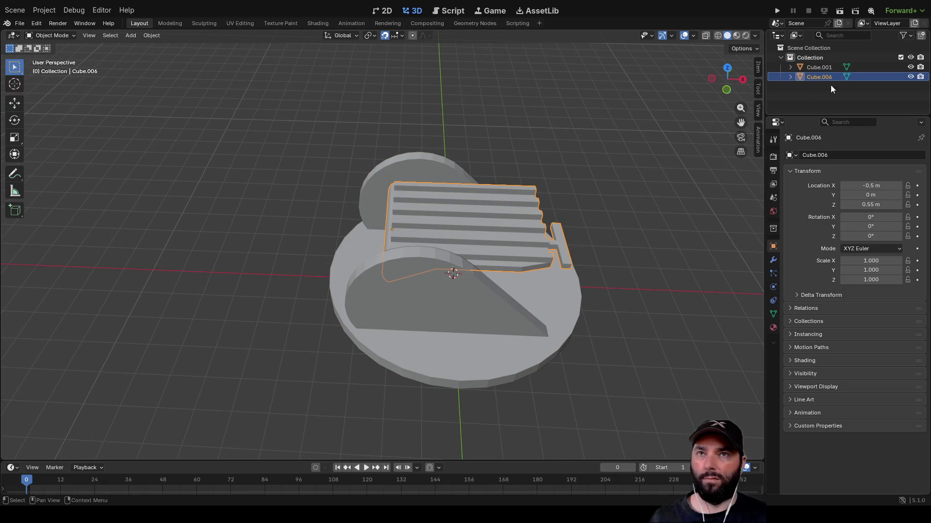
pyautogui.click(773, 328)
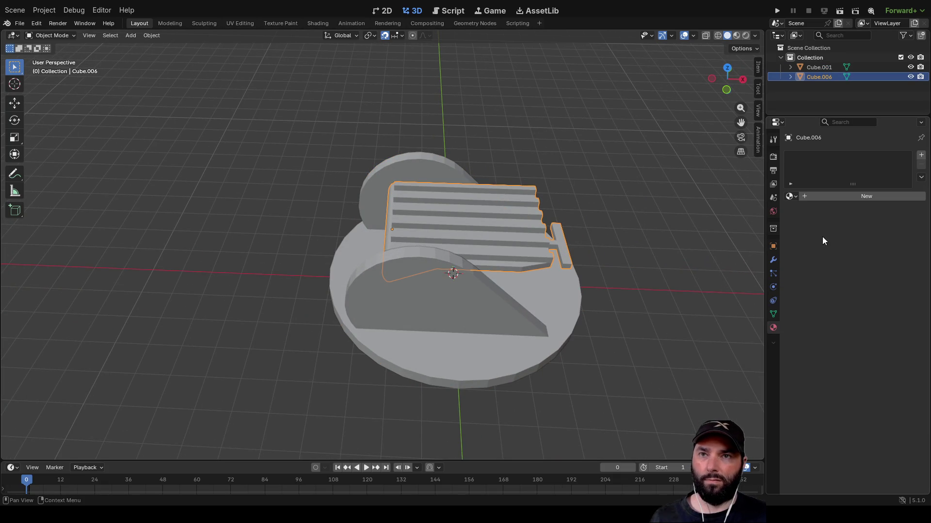
pyautogui.click(792, 197)
pyautogui.click(810, 196)
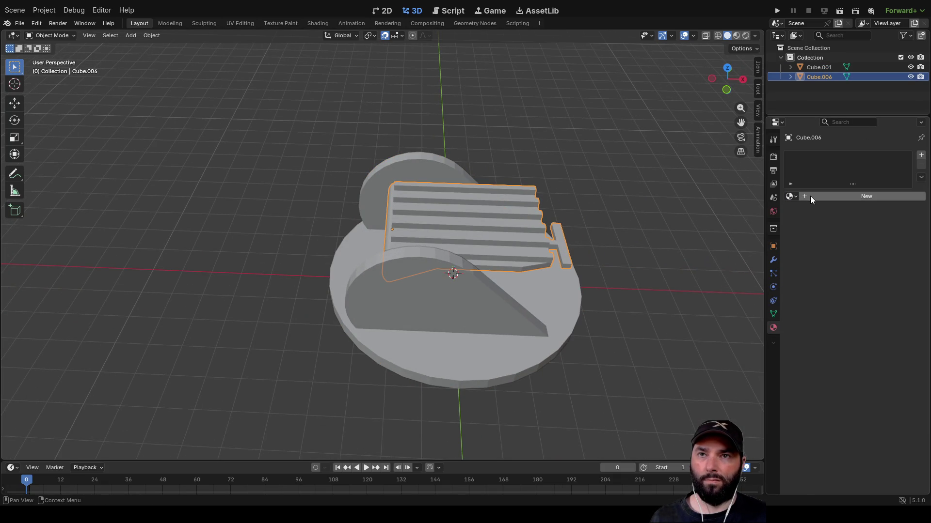
pyautogui.click(810, 195)
pyautogui.click(864, 258)
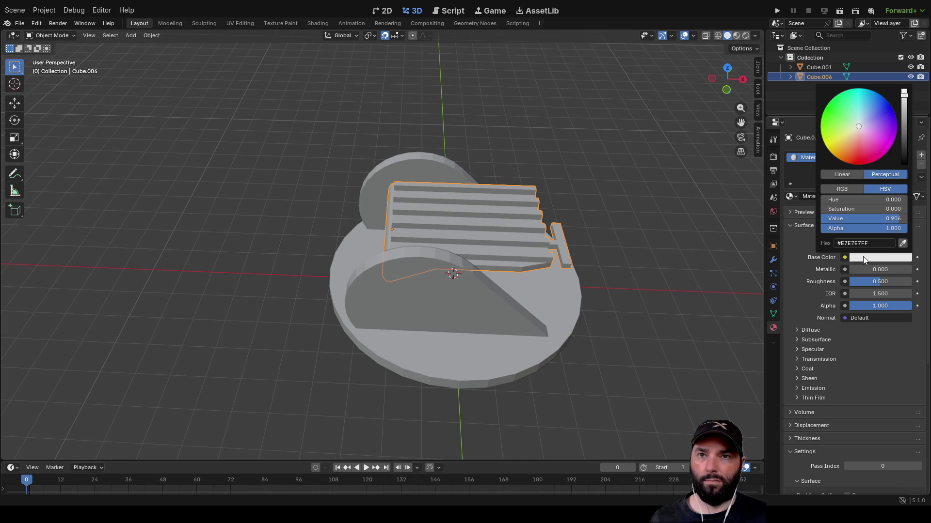
pyautogui.moveTo(856, 123); pyautogui.dragTo(867, 121)
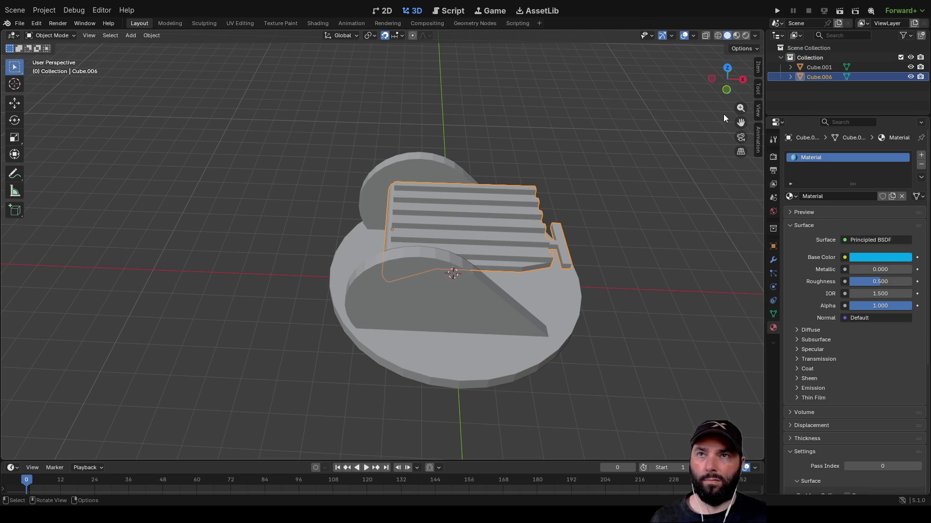
pyautogui.click(737, 35)
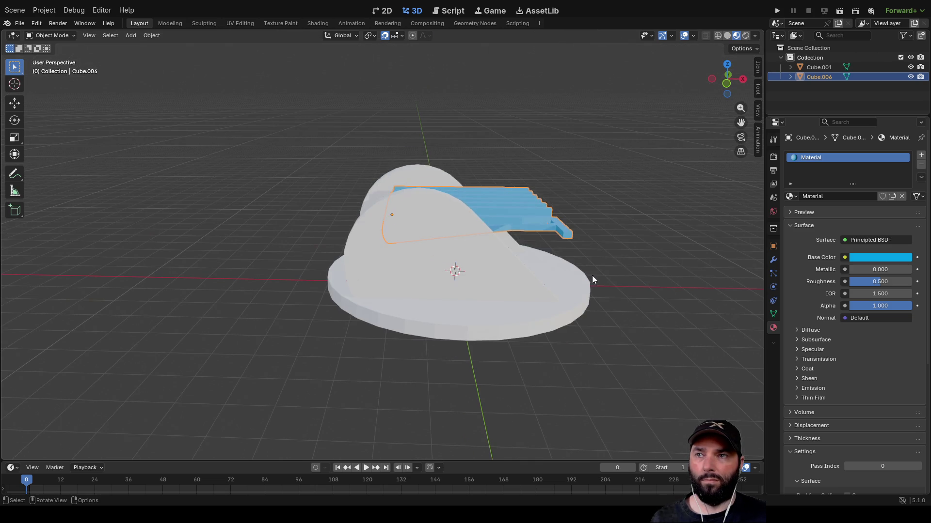
# Assign the same blue Material to the round base Cube.001
pyautogui.click(517, 279)
pyautogui.click(790, 196)
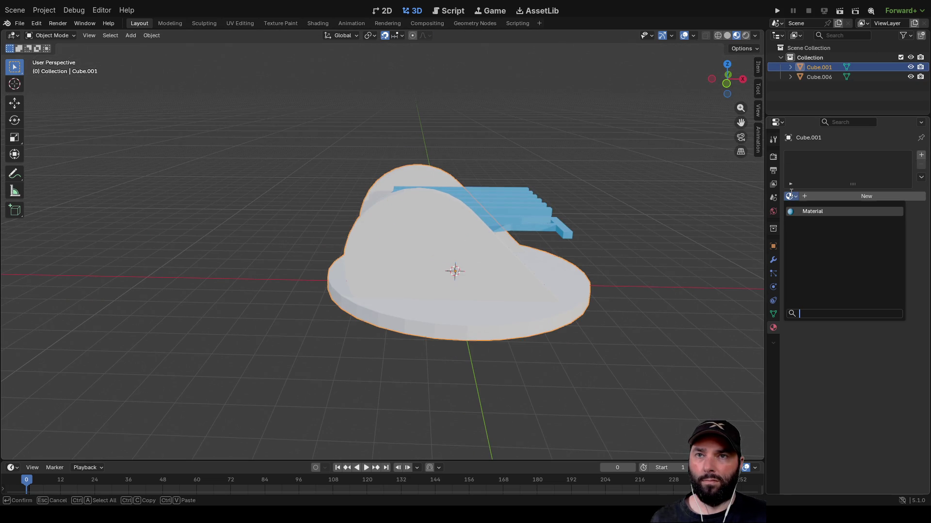
pyautogui.click(804, 213)
pyautogui.moveTo(642, 219)
pyautogui.mouseDown()
pyautogui.moveTo(484, 238)
pyautogui.moveTo(535, 150)
pyautogui.moveTo(278, 160)
pyautogui.moveTo(453, 133)
pyautogui.moveTo(433, 160)
pyautogui.mouseUp()
pyautogui.click(535, 154)
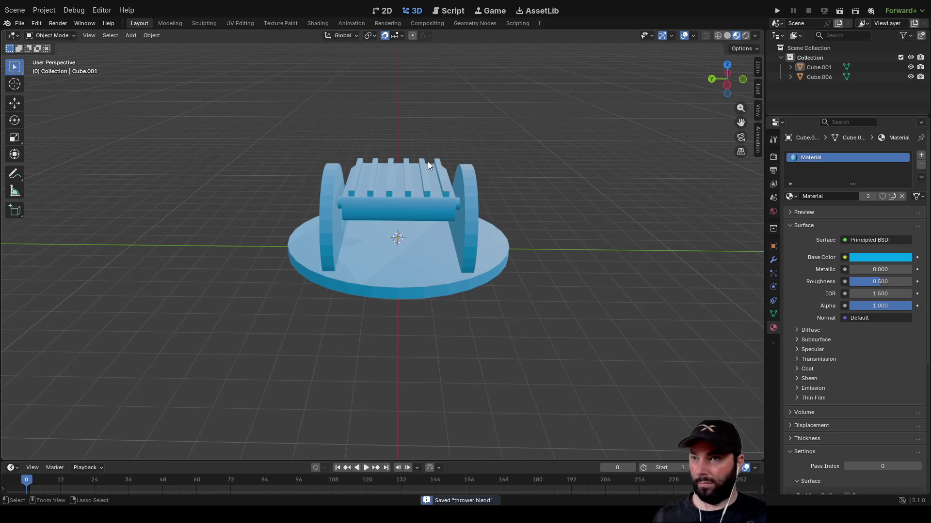
# Save thrower.blend and close Blender
pyautogui.click(20, 24)
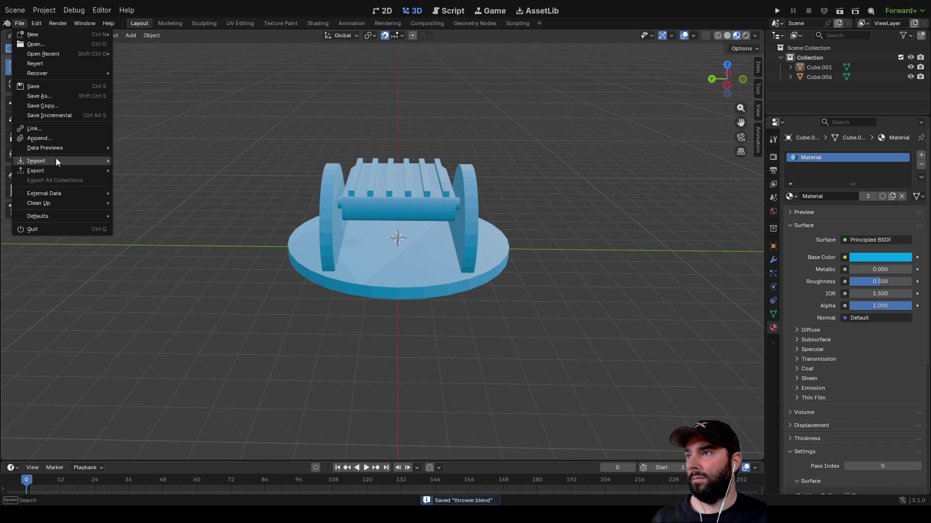
pyautogui.moveTo(62, 173)
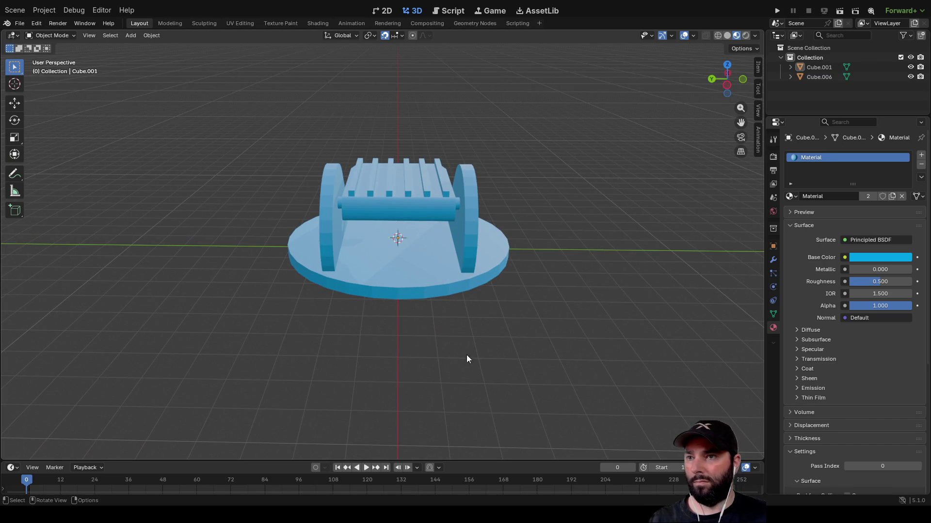
pyautogui.moveTo(473, 280)
pyautogui.mouseDown()
pyautogui.moveTo(542, 208)
pyautogui.moveTo(582, 184)
pyautogui.mouseUp()
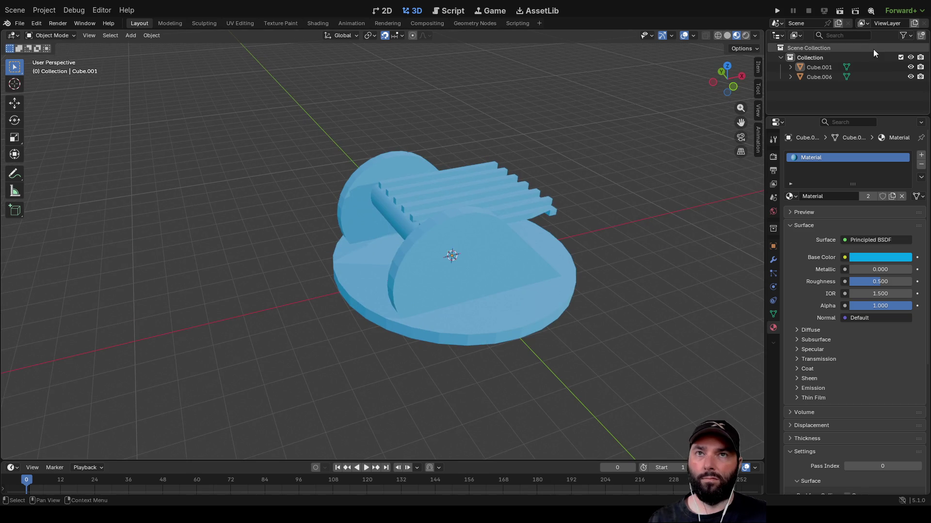
pyautogui.click(923, 17)
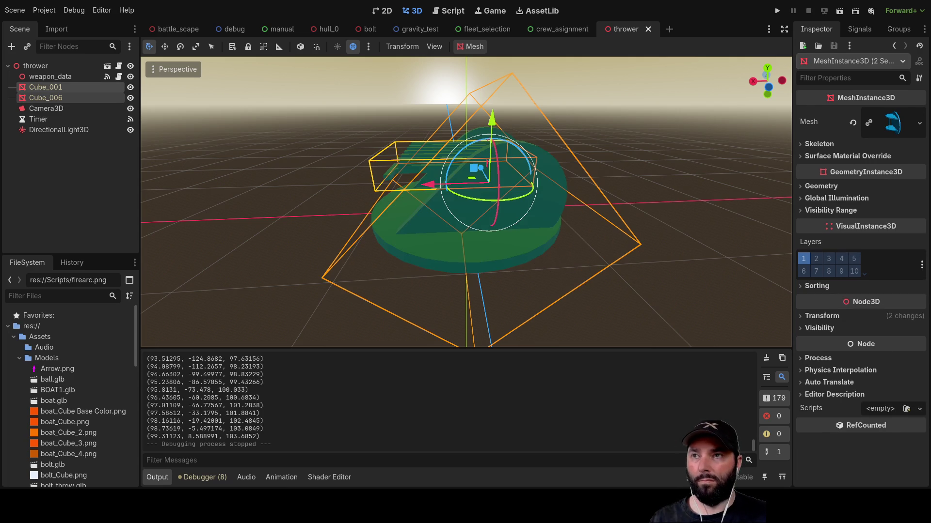
# Run the thrower scene on its own so the blue model shows and positions print
pyautogui.click(649, 124)
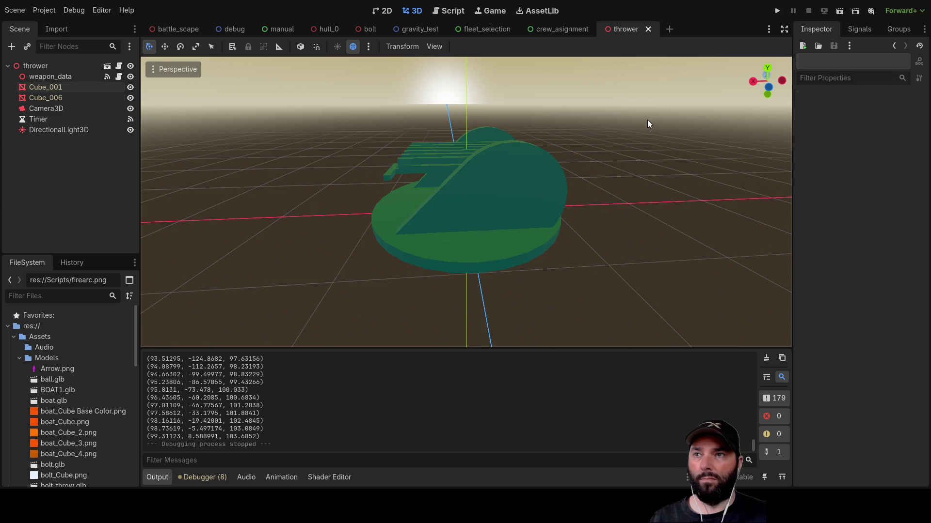
pyautogui.moveTo(653, 146)
pyautogui.mouseDown()
pyautogui.moveTo(612, 162)
pyautogui.moveTo(696, 142)
pyautogui.moveTo(783, 54)
pyautogui.mouseUp()
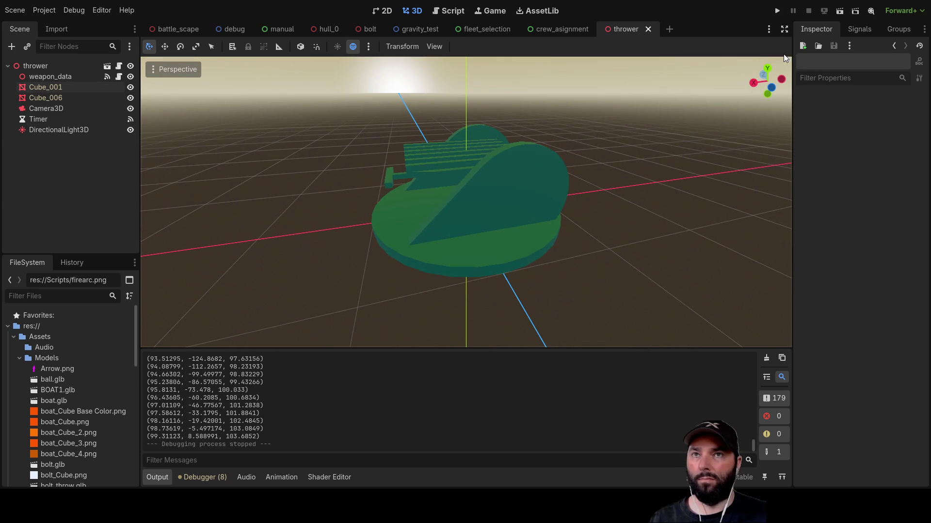
pyautogui.click(777, 13)
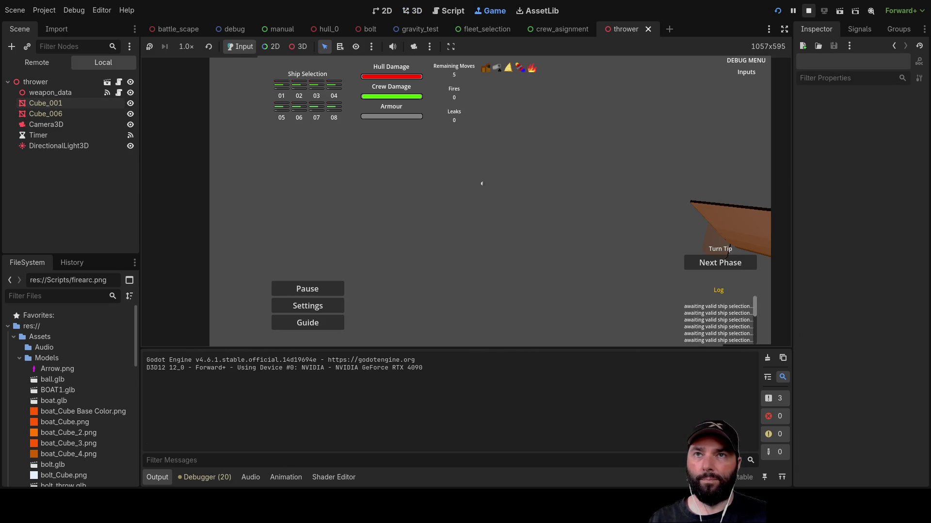
pyautogui.click(839, 10)
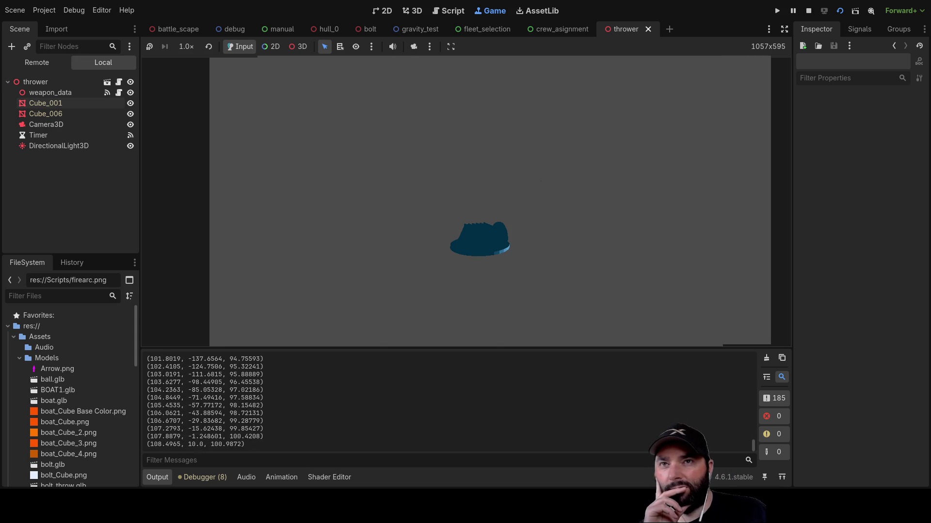
# Move the thrower's Camera3D up and to the right, then test-run and stop the scene
pyautogui.press('F8')
pyautogui.moveTo(353, 246)
pyautogui.mouseDown()
pyautogui.moveTo(499, 229)
pyautogui.moveTo(417, 249)
pyautogui.moveTo(643, 225)
pyautogui.moveTo(590, 211)
pyautogui.mouseUp()
pyautogui.scroll(-6, 644, 226)
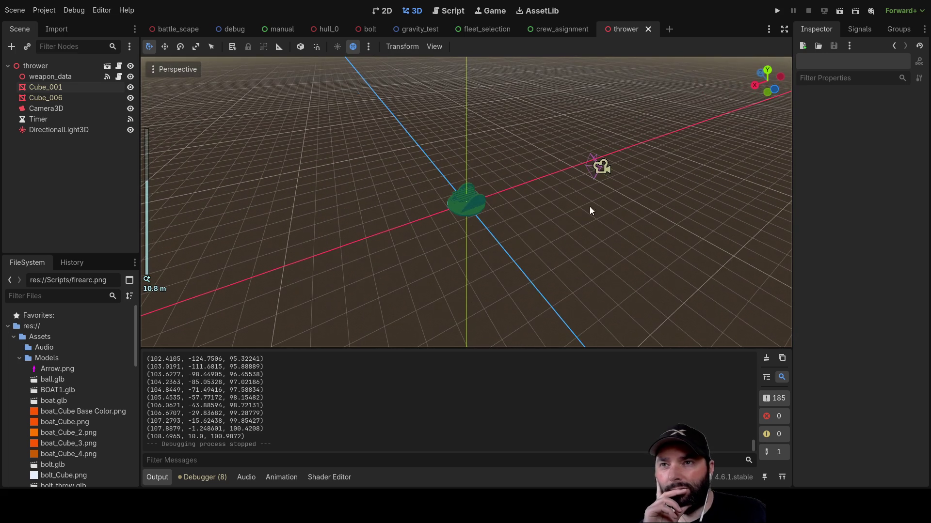
pyautogui.click(600, 169)
pyautogui.moveTo(600, 170)
pyautogui.mouseDown()
pyautogui.moveTo(613, 121)
pyautogui.moveTo(600, 124)
pyautogui.moveTo(592, 88)
pyautogui.mouseUp()
pyautogui.click(840, 12)
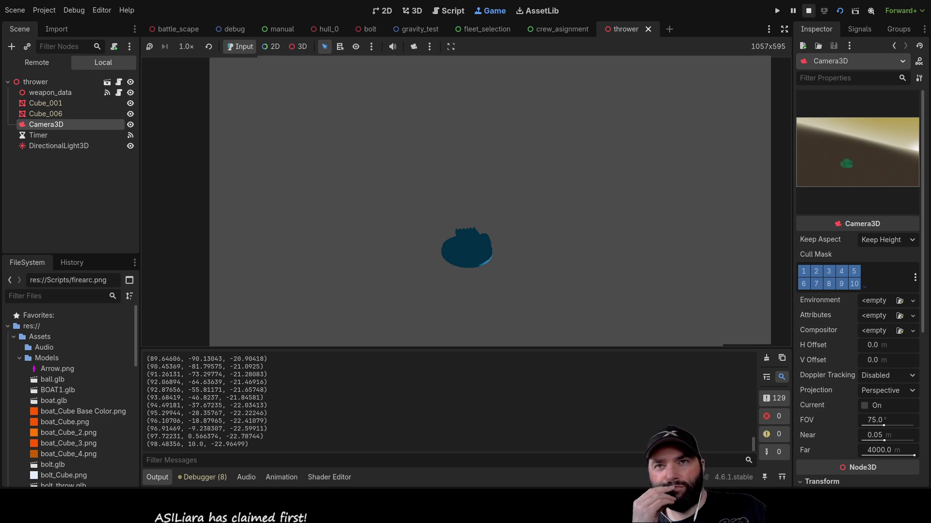
pyautogui.click(808, 13)
# Drag the DirectionalLight3D downward and reposition it with the gizmo
pyautogui.scroll(-10, 635, 160)
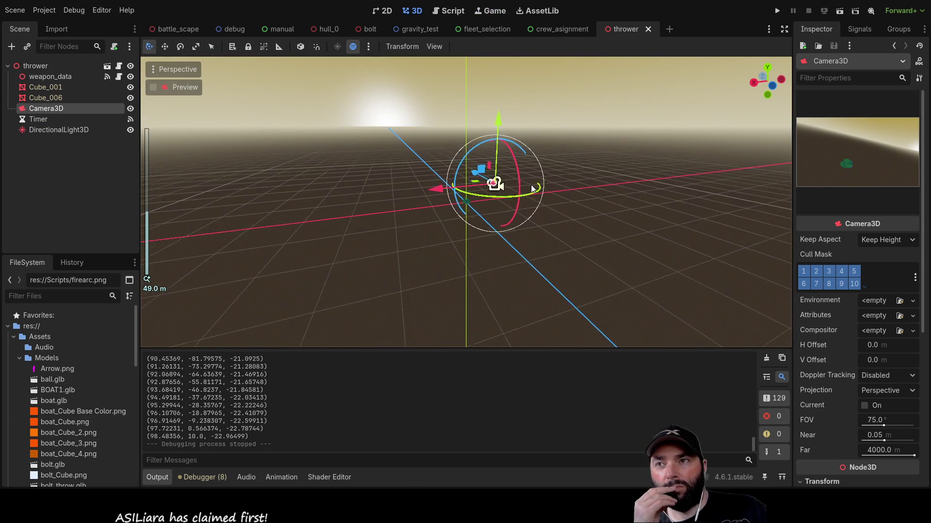
pyautogui.scroll(8, 461, 138)
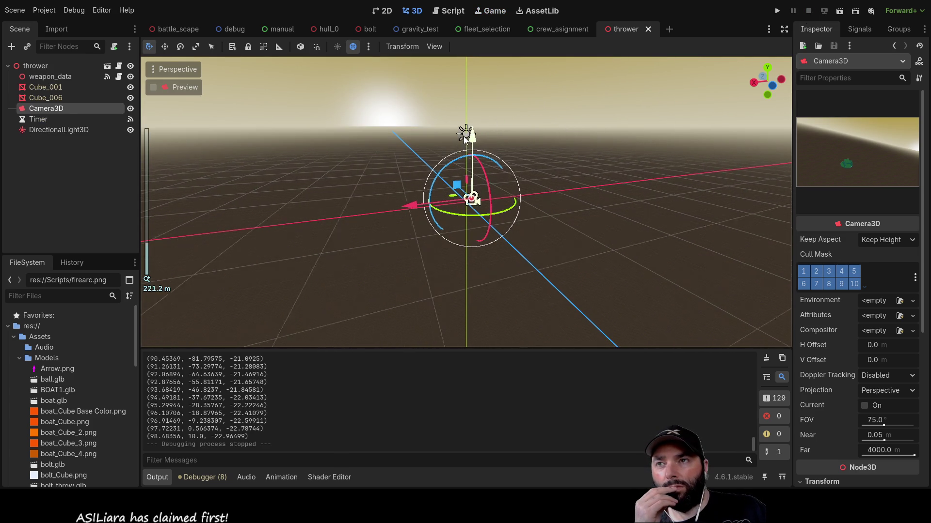
pyautogui.click(463, 72)
pyautogui.scroll(-4, 472, 105)
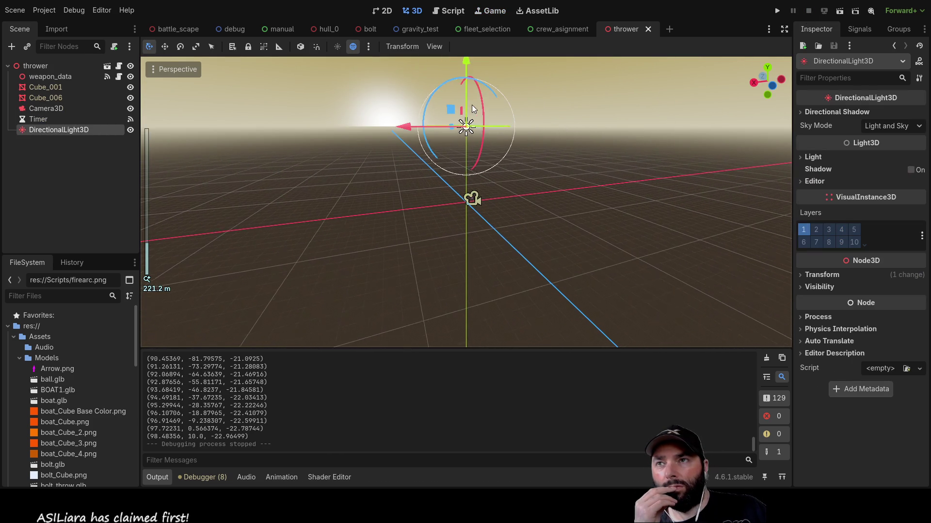
pyautogui.moveTo(467, 66)
pyautogui.mouseDown()
pyautogui.moveTo(461, 138)
pyautogui.moveTo(464, 121)
pyautogui.mouseUp()
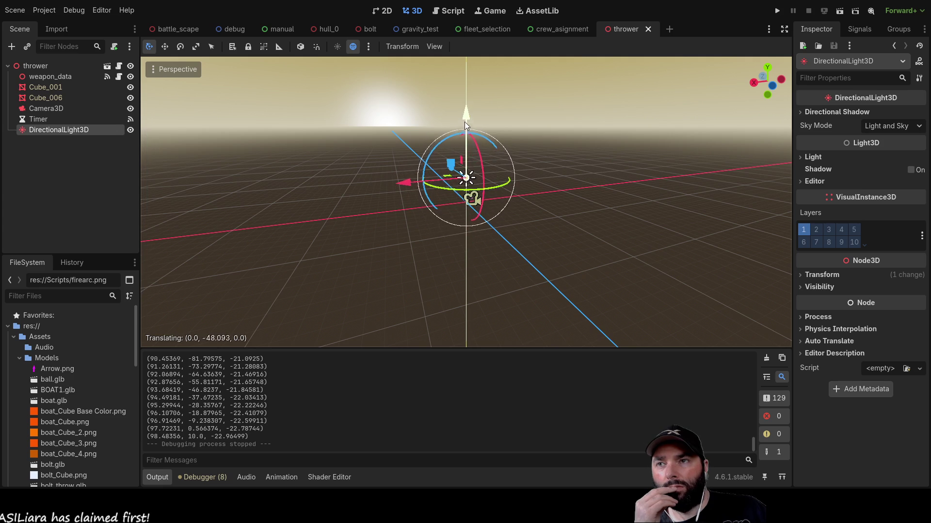
pyautogui.scroll(15, 463, 193)
pyautogui.scroll(-12, 469, 221)
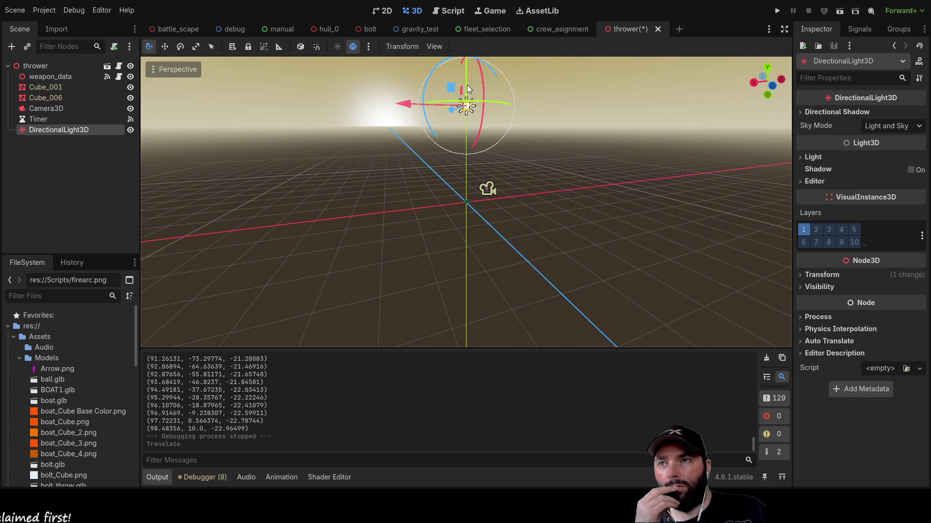
pyautogui.scroll(-4, 468, 78)
pyautogui.moveTo(467, 74); pyautogui.dragTo(463, 97)
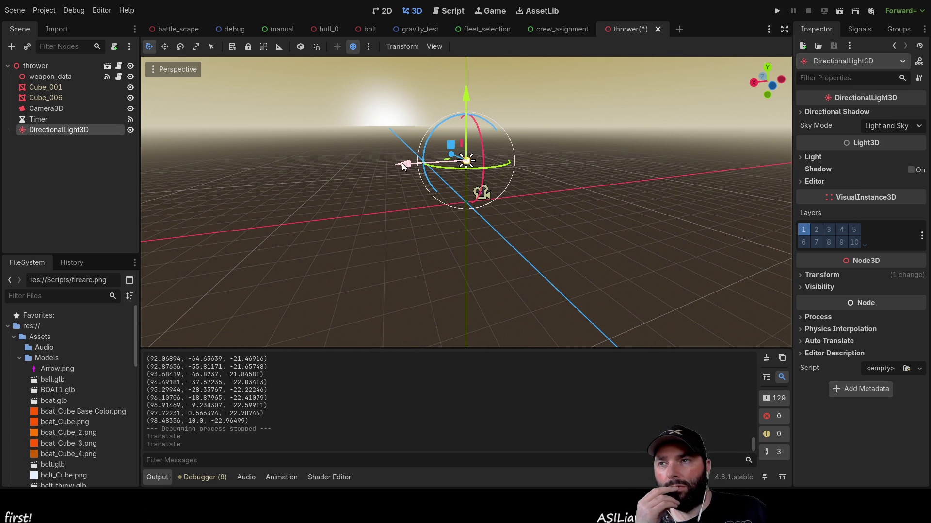
pyautogui.moveTo(402, 163); pyautogui.dragTo(376, 172)
pyautogui.scroll(10, 489, 211)
pyautogui.scroll(8, 489, 213)
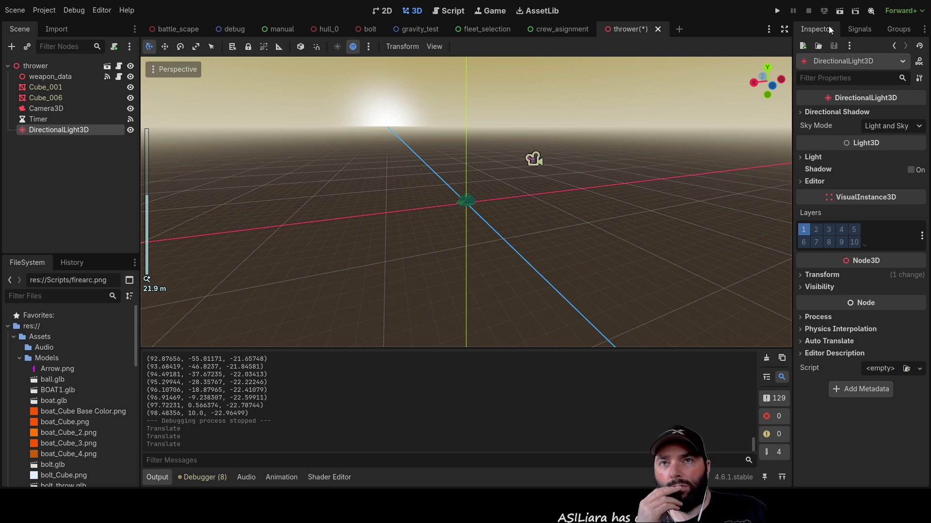
# Run and stop the thrower scene once more, then switch to the bolt scene
pyautogui.click(842, 12)
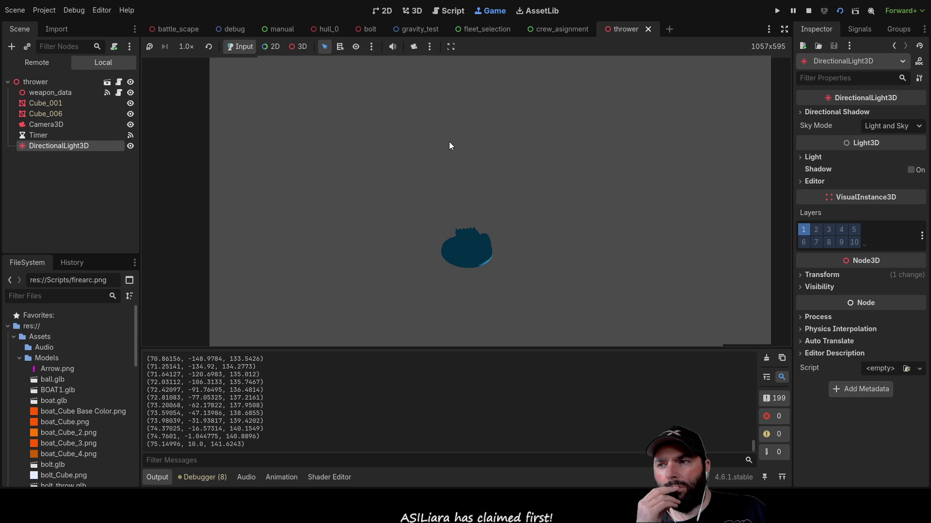
pyautogui.click(808, 10)
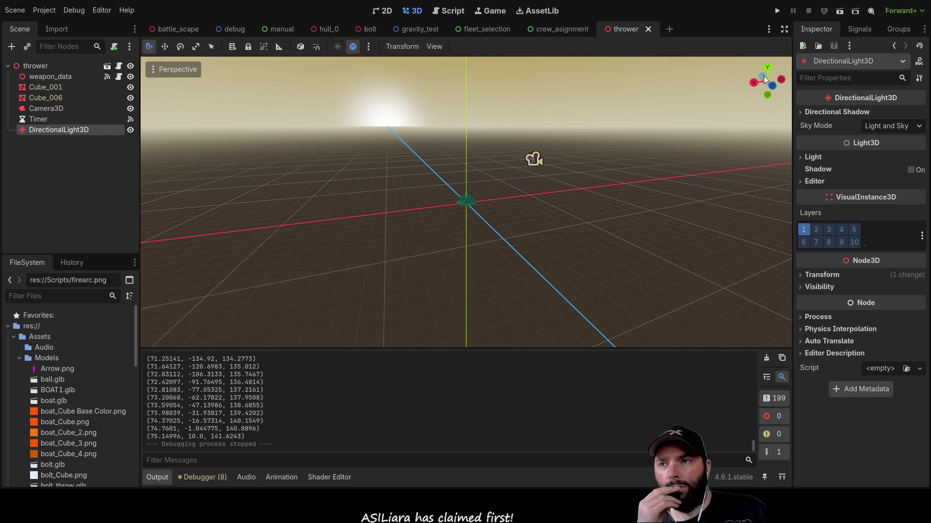
pyautogui.scroll(10, 555, 192)
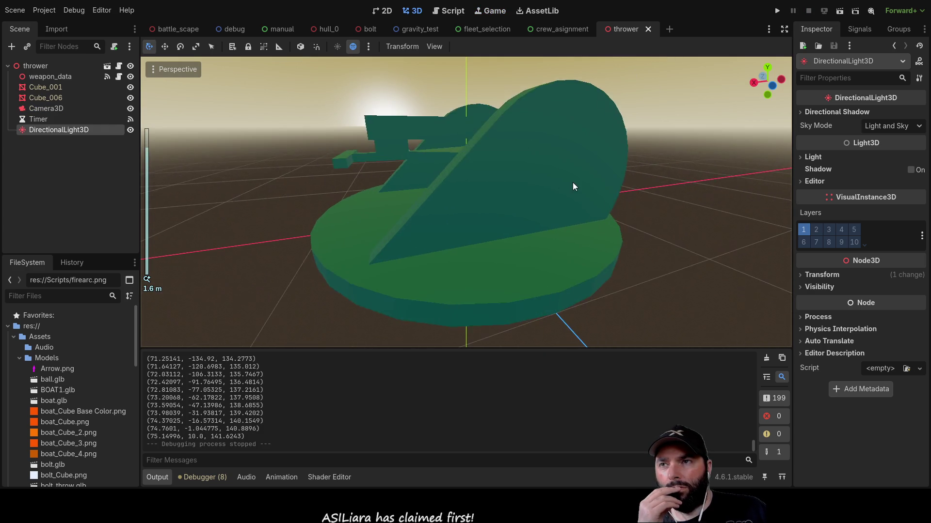
pyautogui.scroll(-5, 558, 176)
pyautogui.moveTo(596, 181)
pyautogui.mouseDown()
pyautogui.moveTo(693, 179)
pyautogui.moveTo(624, 156)
pyautogui.moveTo(573, 230)
pyautogui.mouseUp()
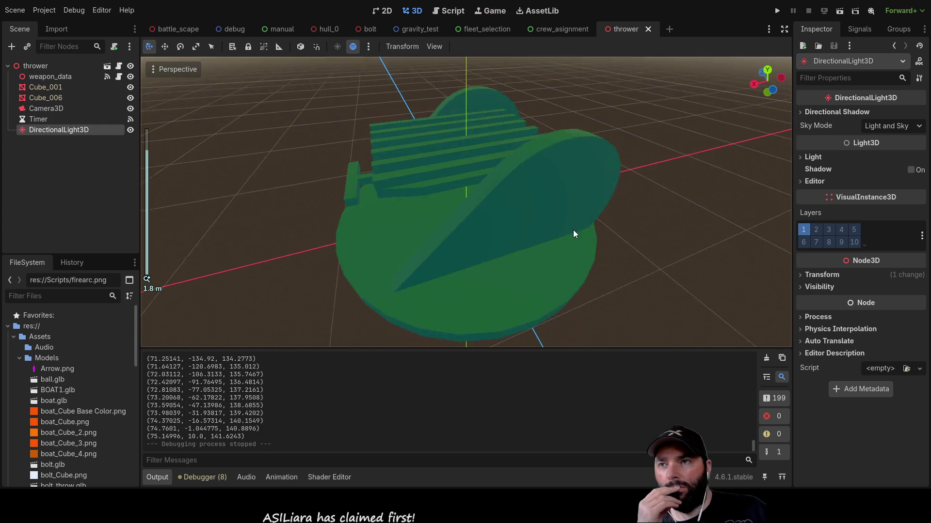
pyautogui.scroll(-5, 573, 229)
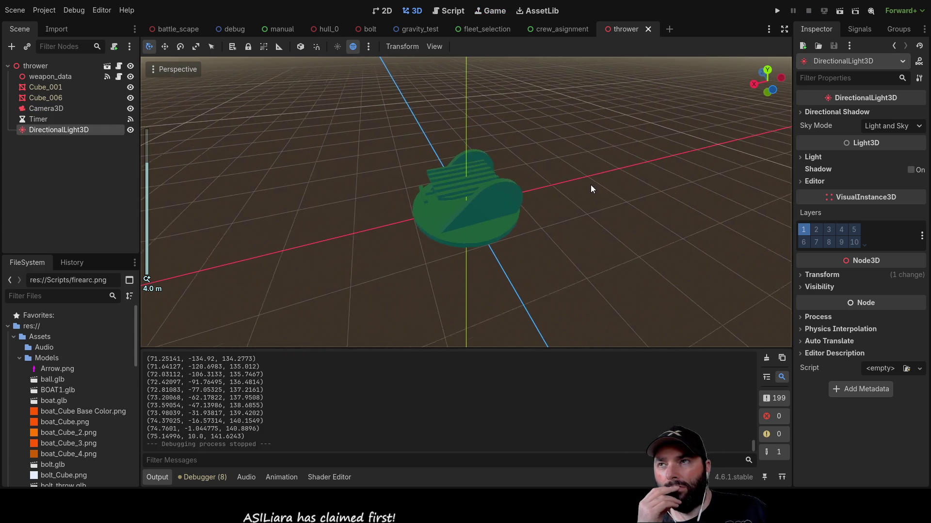
pyautogui.moveTo(590, 185); pyautogui.dragTo(644, 91)
pyautogui.scroll(-5, 644, 91)
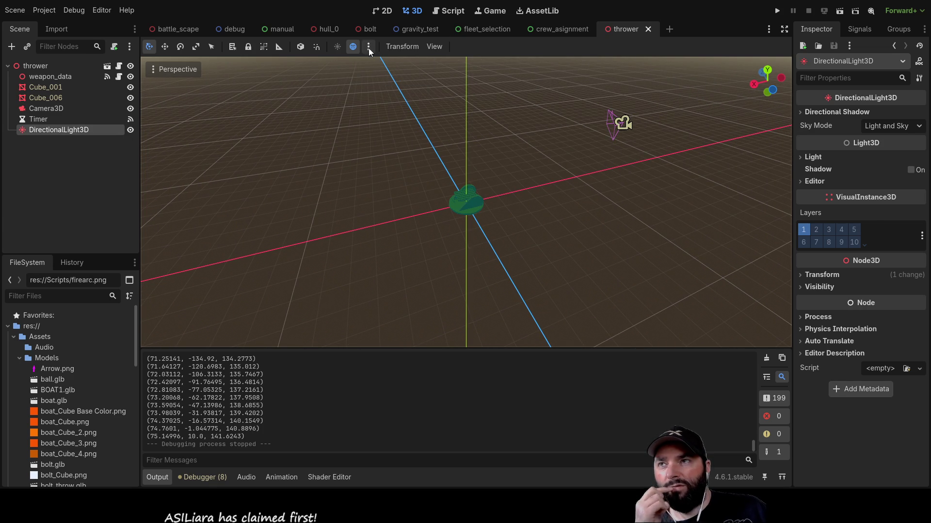
pyautogui.click(371, 29)
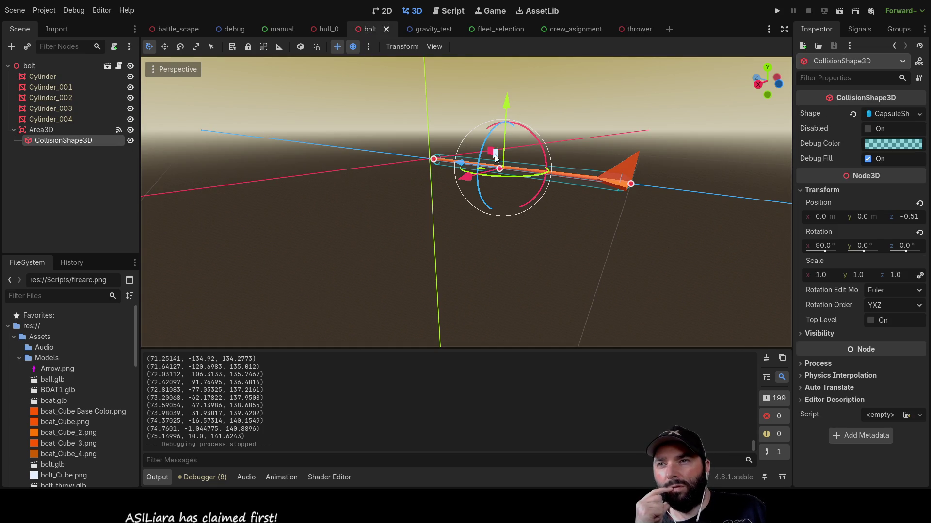
# Add a Camera3D directly under the bolt root, then select the thrower scene's Camera3D
pyautogui.moveTo(150, 213)
pyautogui.mouseDown()
pyautogui.moveTo(344, 166)
pyautogui.moveTo(497, 147)
pyautogui.mouseUp()
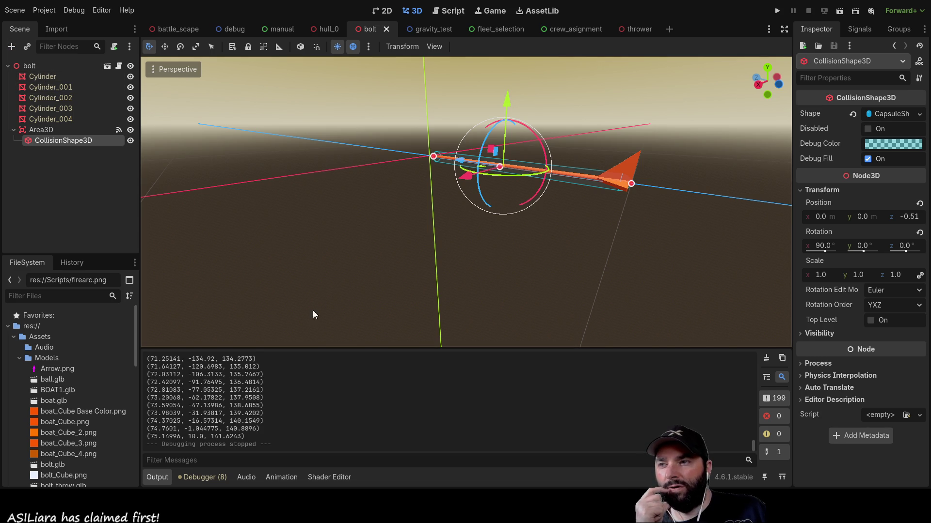
pyautogui.click(414, 426)
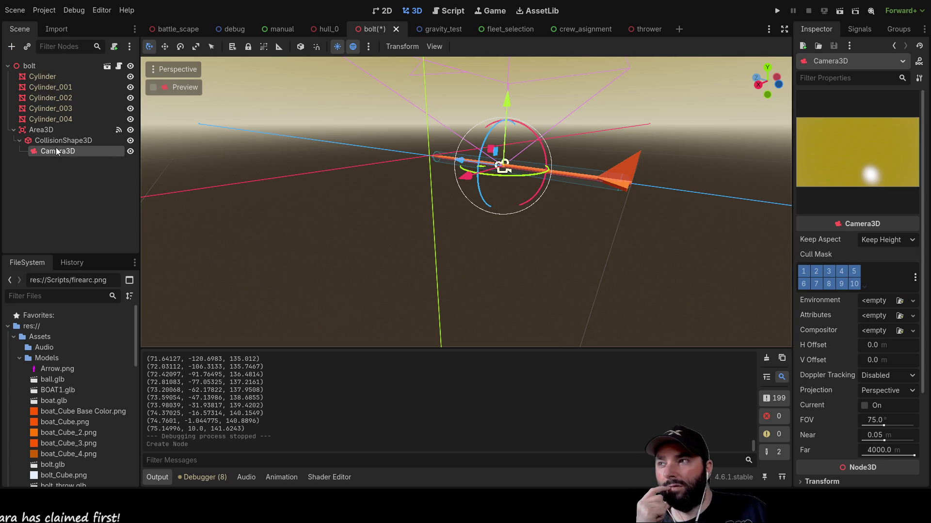
pyautogui.moveTo(56, 151)
pyautogui.mouseDown()
pyautogui.moveTo(36, 119)
pyautogui.moveTo(30, 70)
pyautogui.mouseUp()
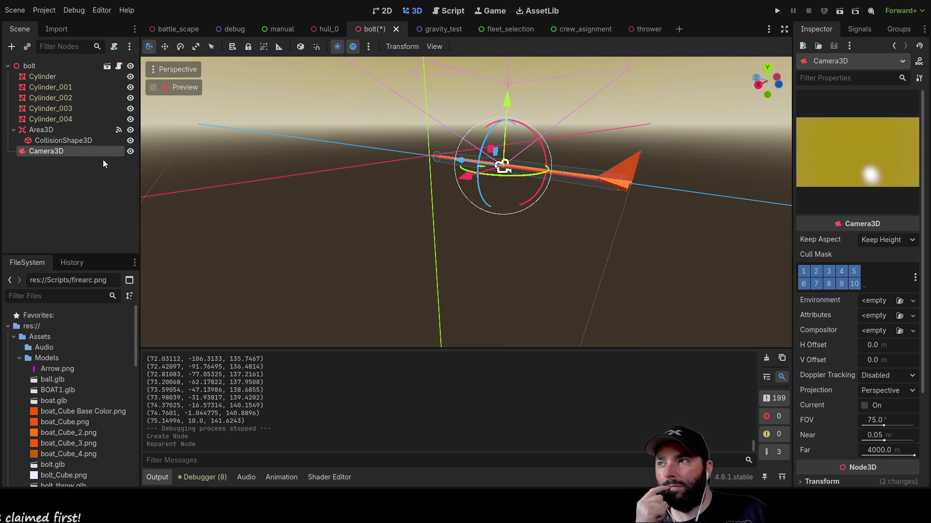
pyautogui.click(647, 29)
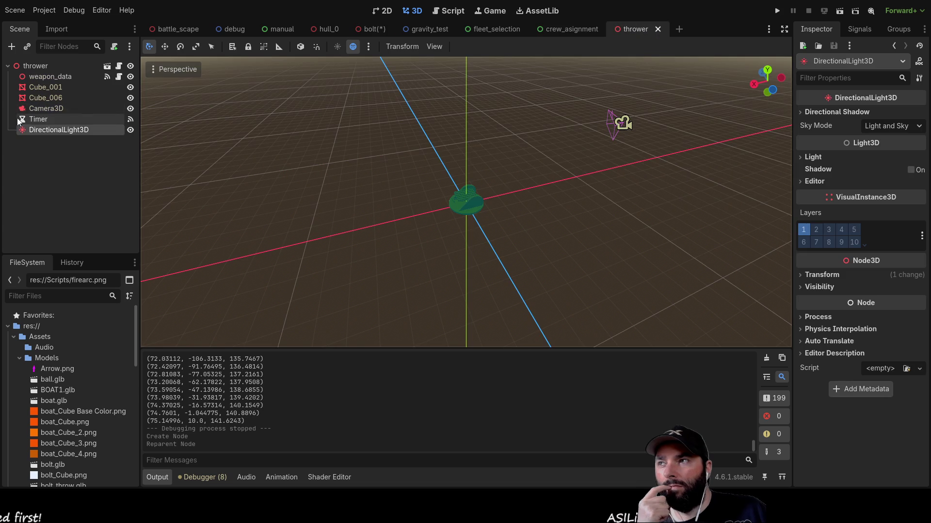
pyautogui.click(56, 110)
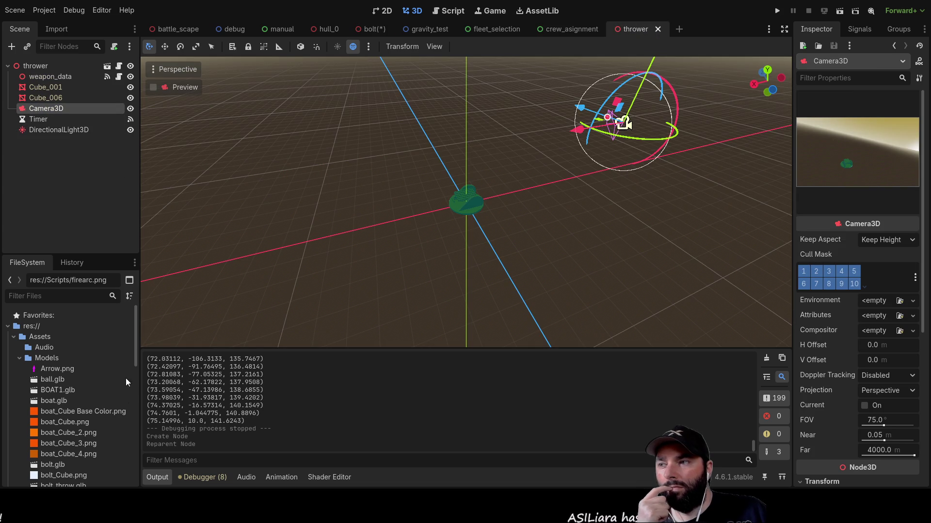
# Delete the thrower's Camera3D, then run the thrower scene and stop it
pyautogui.press('Delete')
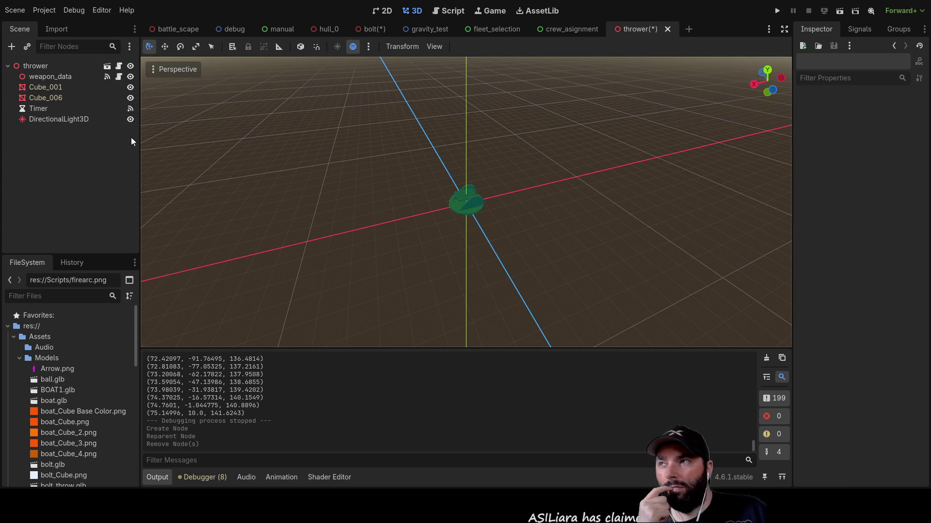
pyautogui.click(839, 12)
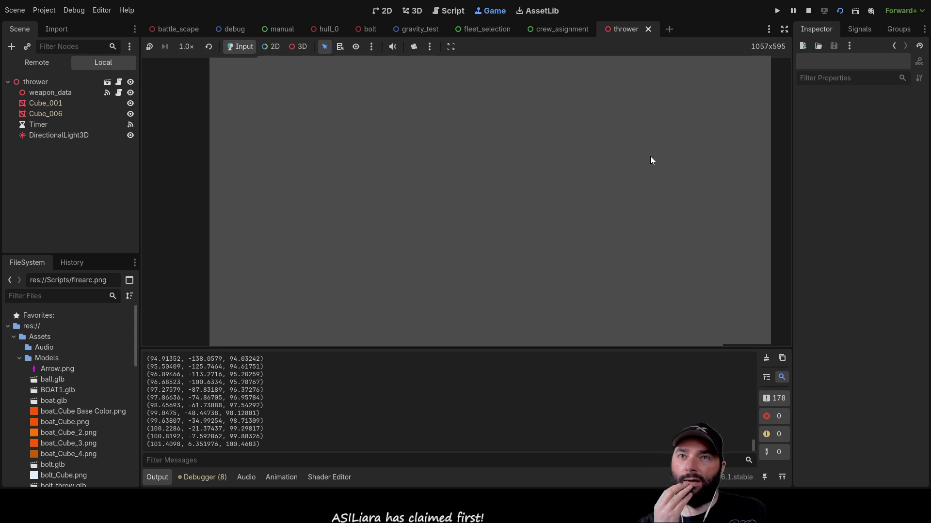
pyautogui.click(808, 10)
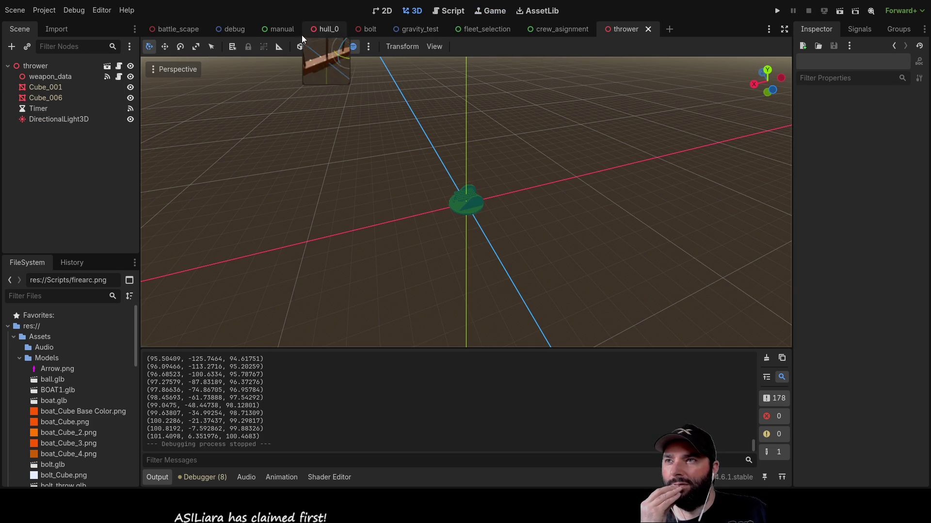
# Raise the bolt's Camera3D, pull it back, and turn it about 180° toward the bolt
pyautogui.click(357, 33)
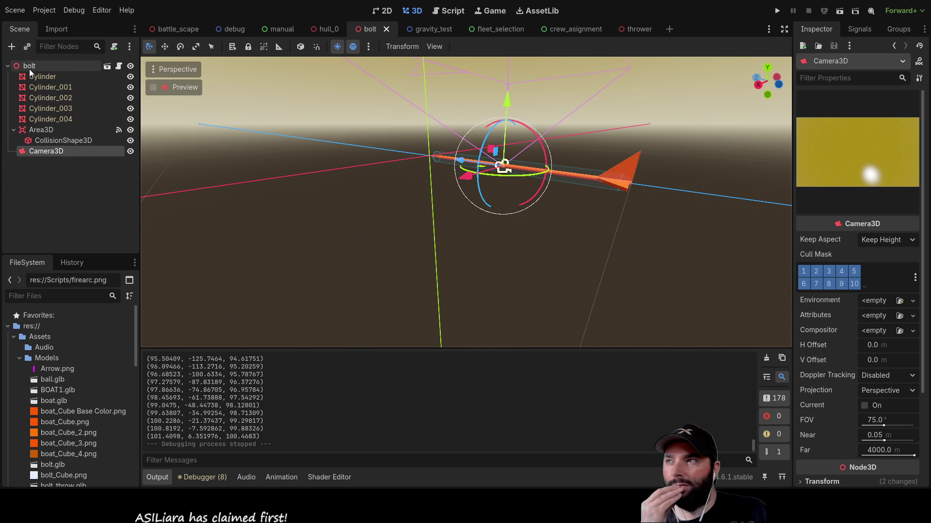
pyautogui.scroll(-3, 530, 182)
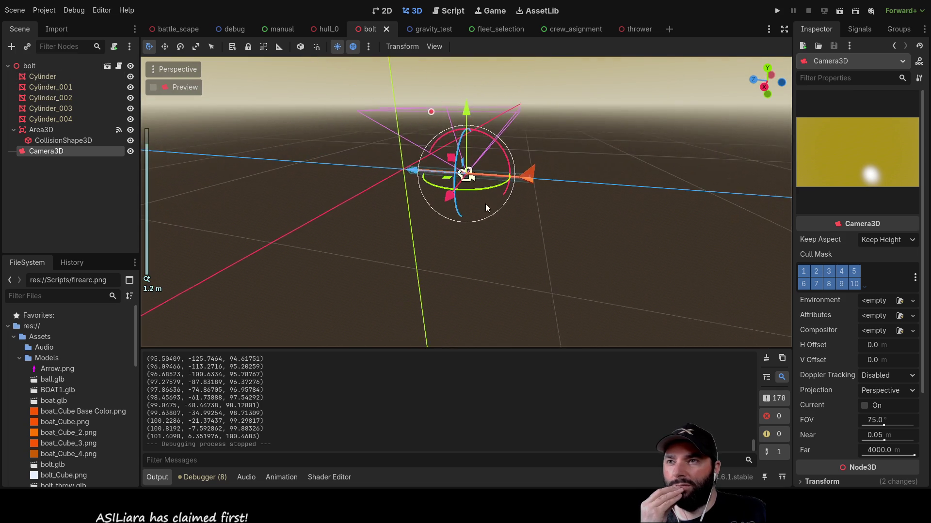
pyautogui.moveTo(469, 127); pyautogui.dragTo(474, 63)
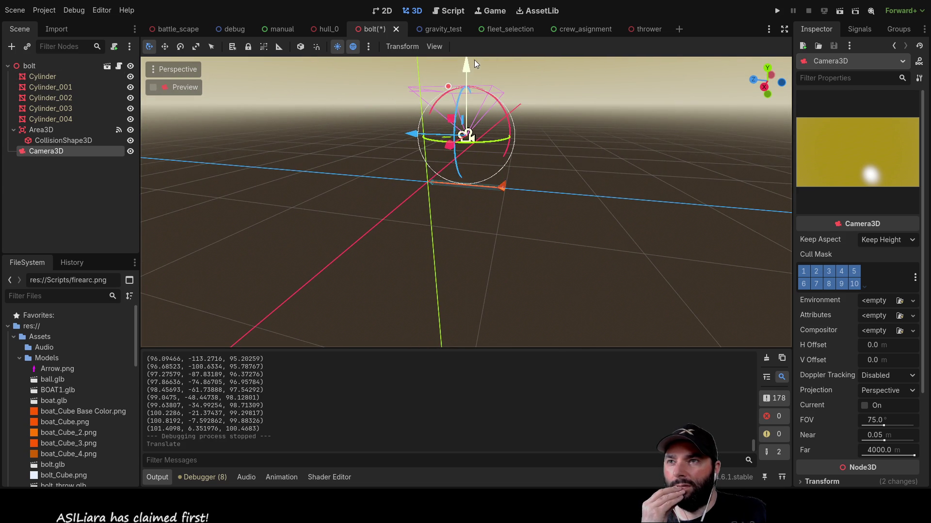
pyautogui.moveTo(506, 116)
pyautogui.mouseDown()
pyautogui.moveTo(525, 185)
pyautogui.moveTo(510, 198)
pyautogui.mouseUp()
pyautogui.moveTo(410, 134)
pyautogui.mouseDown()
pyautogui.moveTo(573, 153)
pyautogui.moveTo(536, 181)
pyautogui.mouseUp()
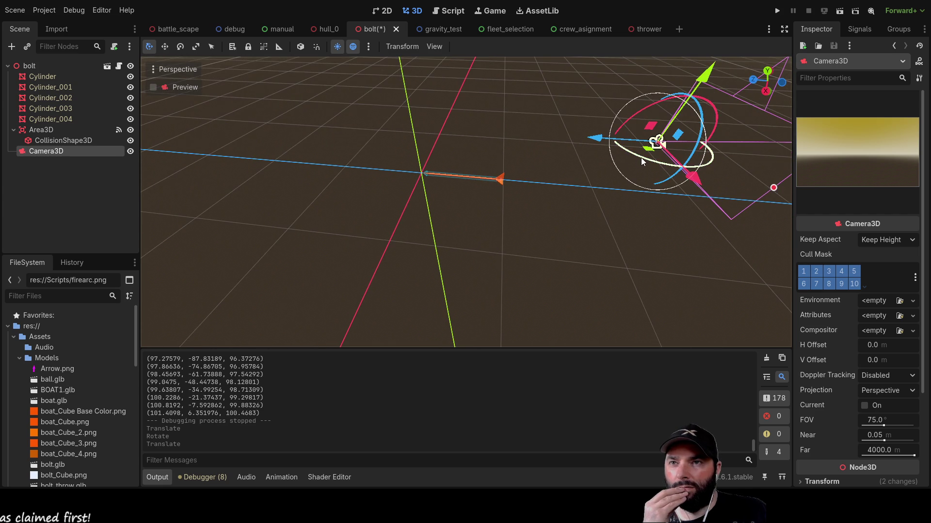
pyautogui.moveTo(641, 158)
pyautogui.mouseDown()
pyautogui.moveTo(720, 107)
pyautogui.moveTo(710, 93)
pyautogui.mouseUp()
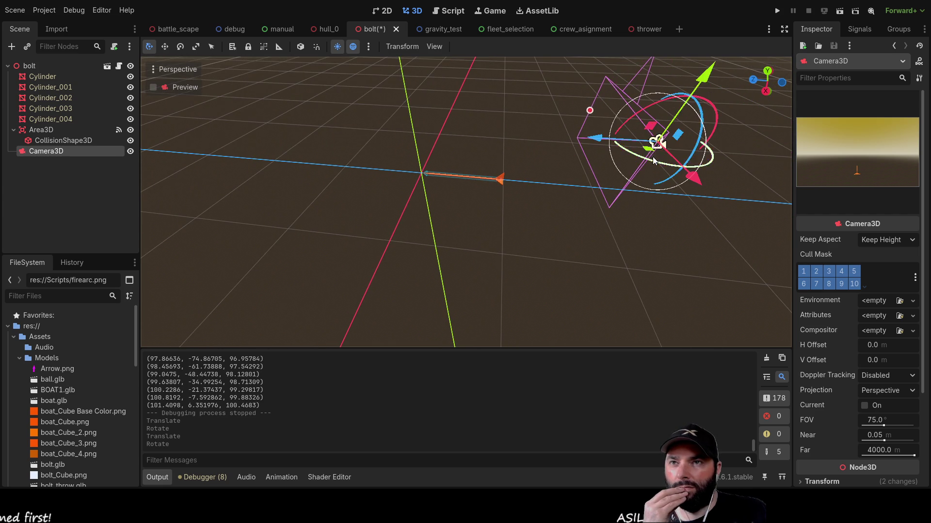
pyautogui.moveTo(647, 106); pyautogui.dragTo(626, 108)
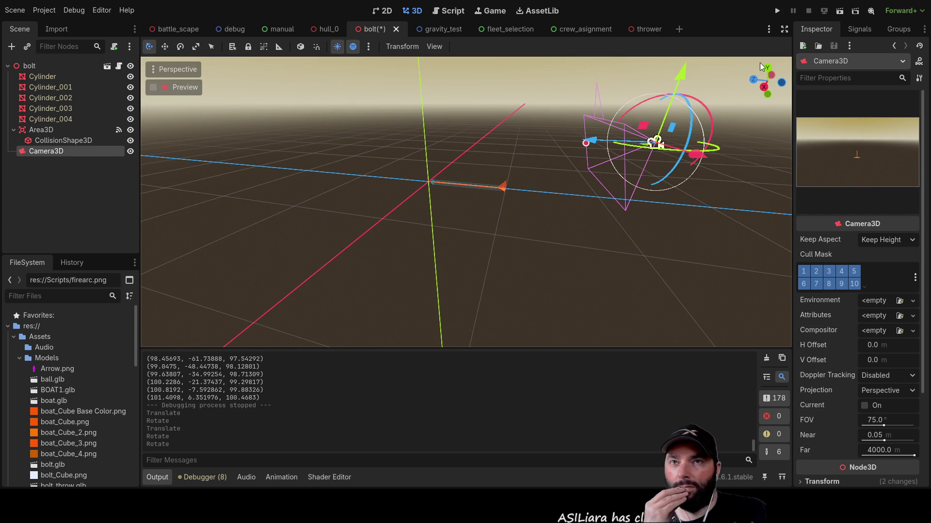
# Run the bolt scene alone, stop it, and return to the thrower scene
pyautogui.click(840, 12)
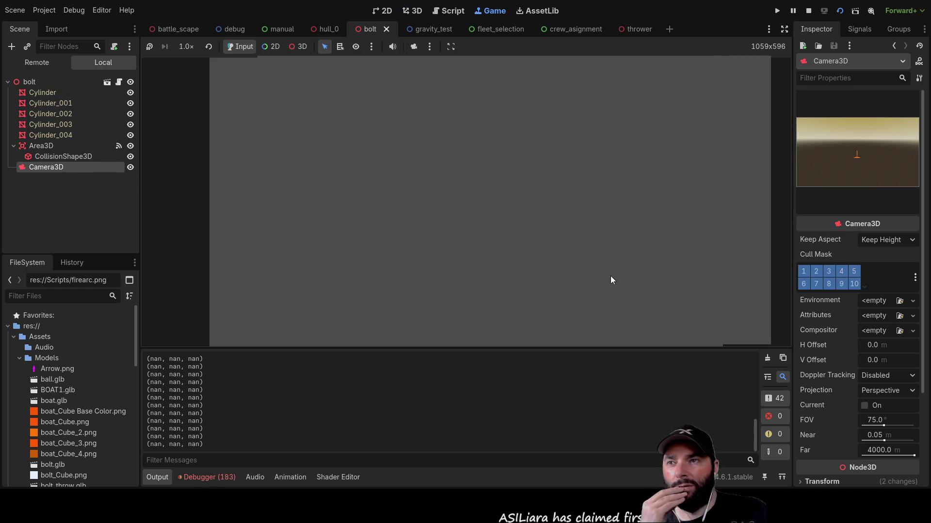
pyautogui.press('F8')
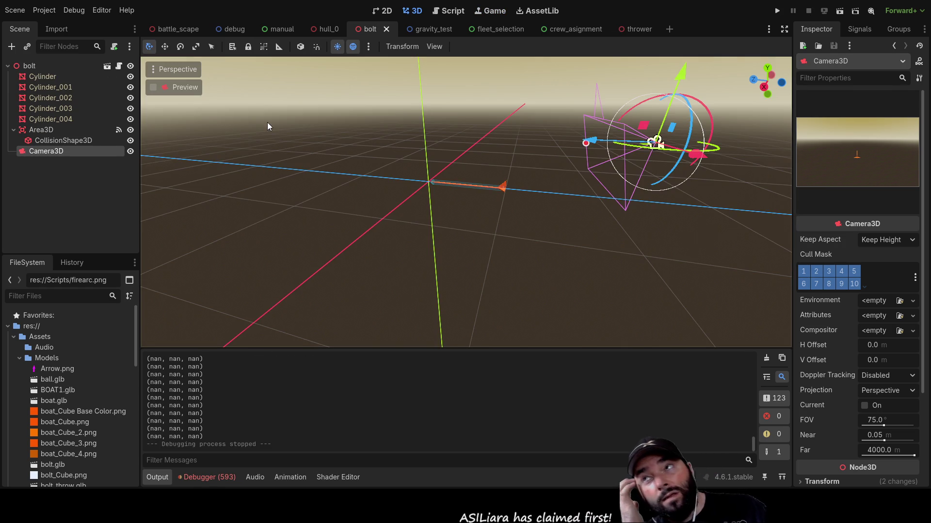
pyautogui.click(636, 30)
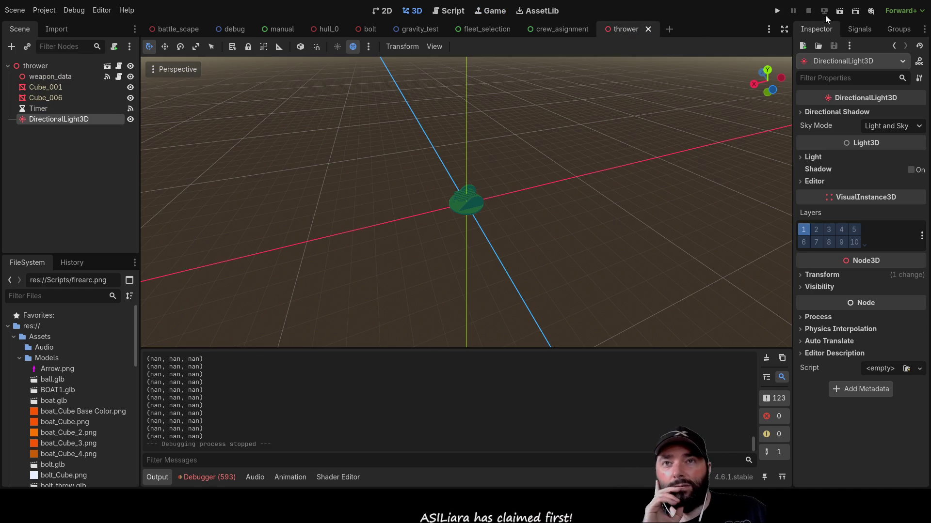
# Test-run the thrower scene, then move the bolt camera to the opposite side facing the bolt
pyautogui.click(841, 11)
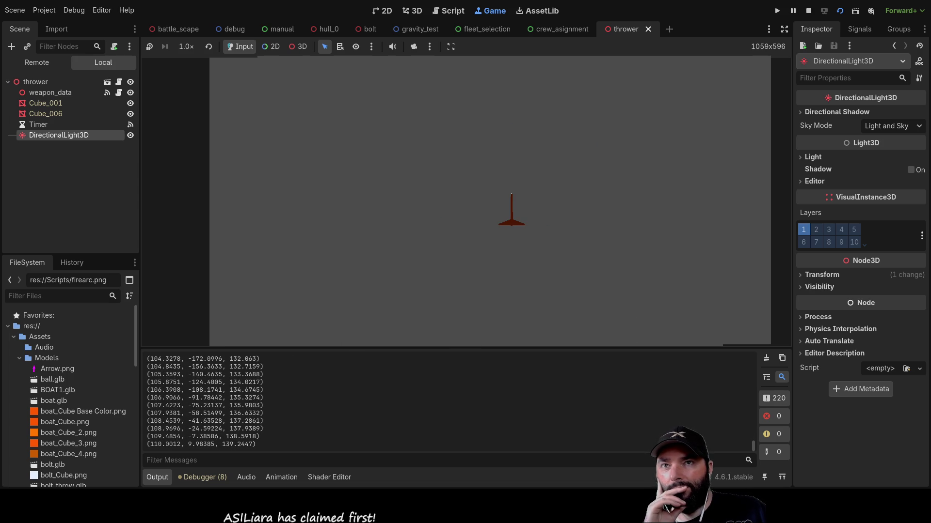
pyautogui.click(808, 10)
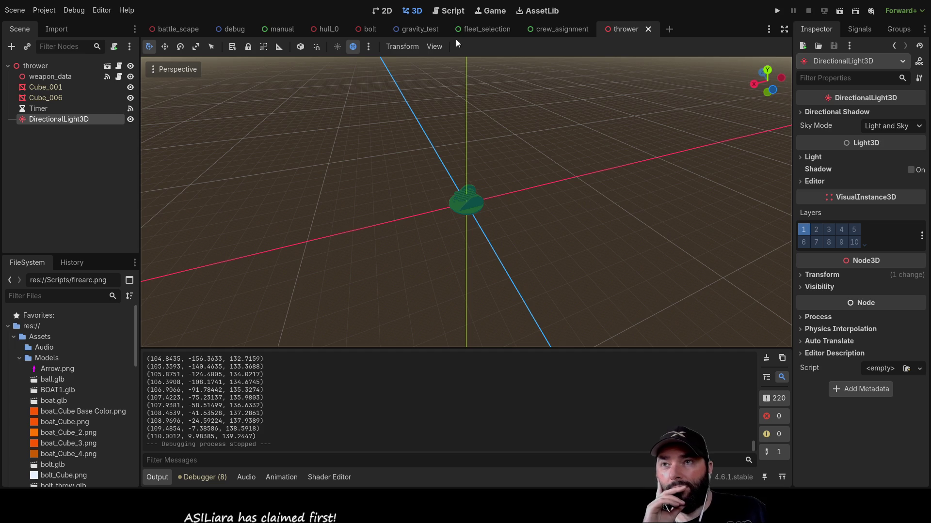
pyautogui.click(367, 29)
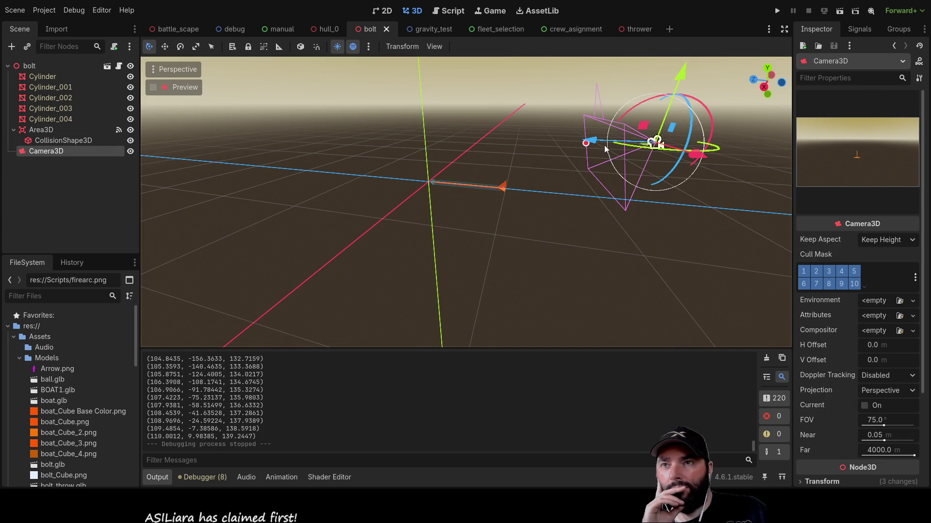
pyautogui.moveTo(604, 144)
pyautogui.mouseDown()
pyautogui.moveTo(243, 139)
pyautogui.moveTo(268, 128)
pyautogui.moveTo(272, 150)
pyautogui.mouseUp()
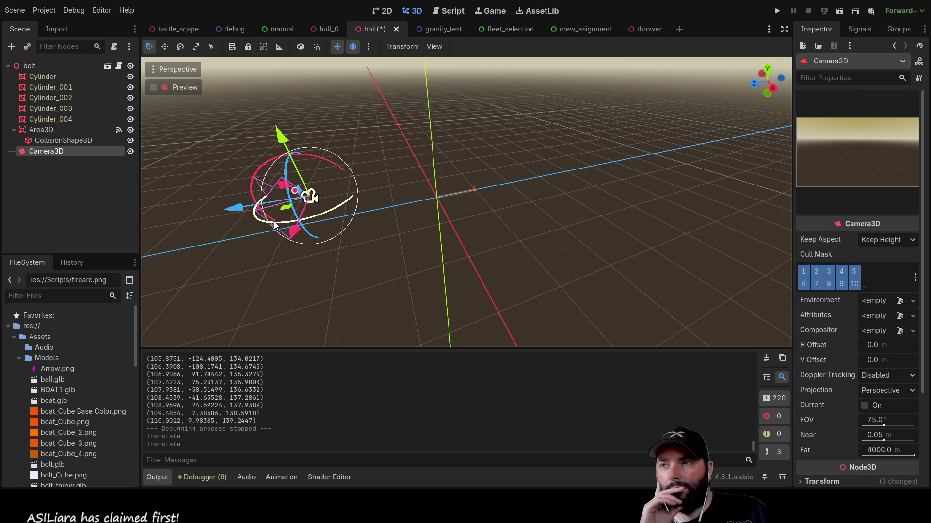
pyautogui.moveTo(274, 225)
pyautogui.mouseDown()
pyautogui.moveTo(368, 150)
pyautogui.moveTo(357, 149)
pyautogui.mouseUp()
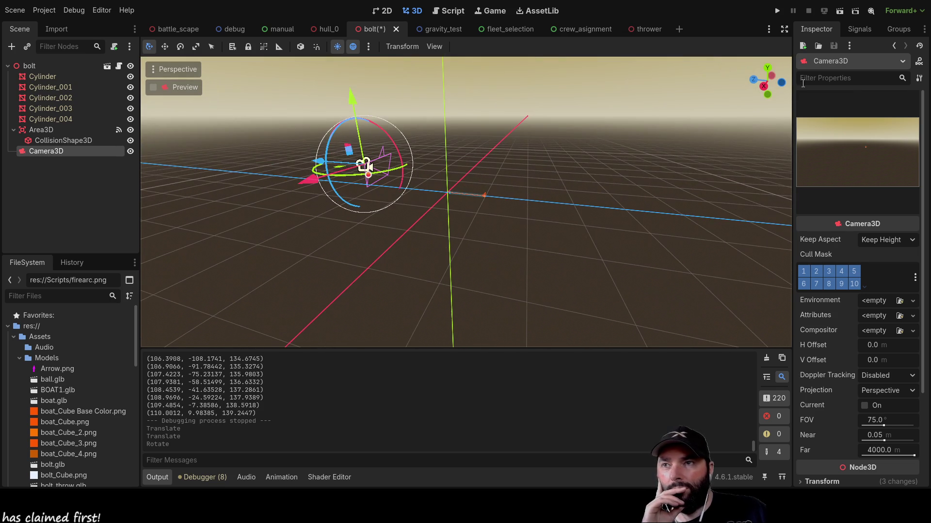
pyautogui.click(638, 31)
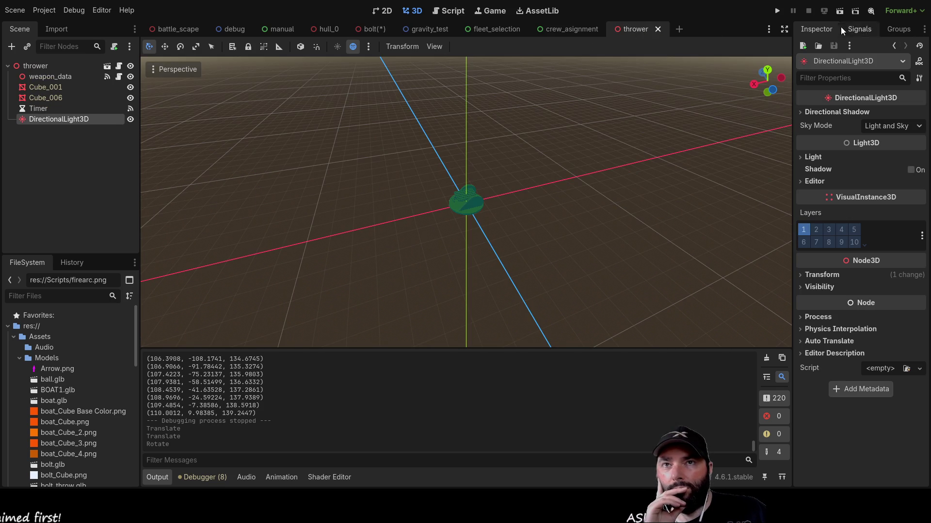
pyautogui.click(844, 12)
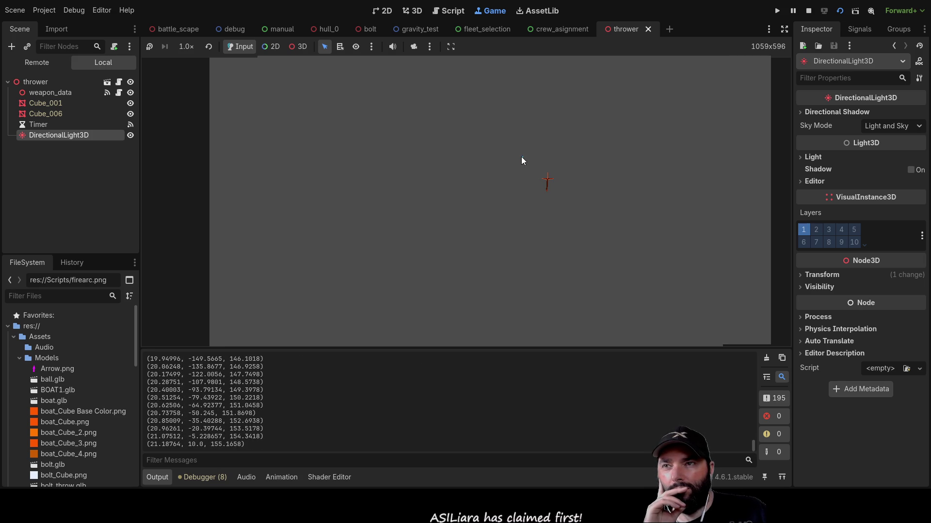
pyautogui.press('F6')
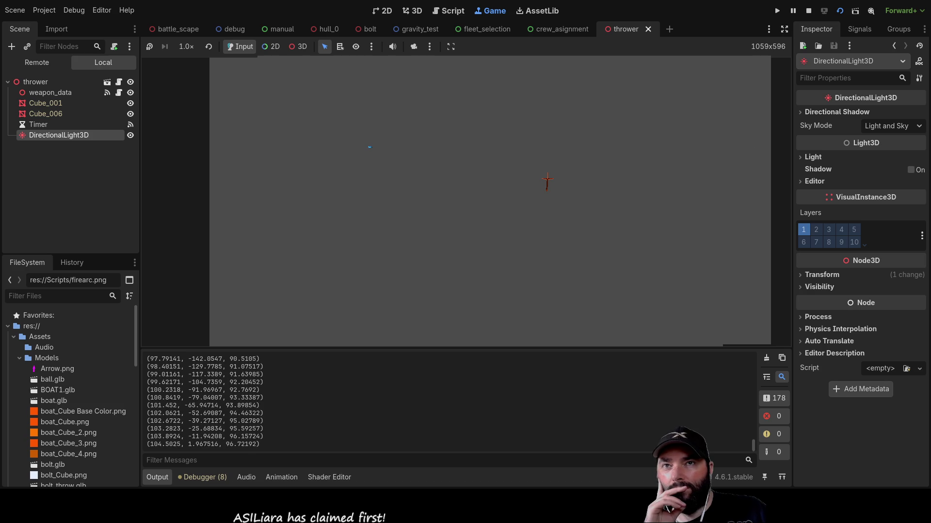
pyautogui.click(808, 11)
pyautogui.moveTo(602, 223)
pyautogui.mouseDown()
pyautogui.moveTo(521, 157)
pyautogui.moveTo(318, 155)
pyautogui.moveTo(510, 138)
pyautogui.moveTo(583, 219)
pyautogui.moveTo(601, 259)
pyautogui.moveTo(234, 170)
pyautogui.mouseUp()
pyautogui.scroll(-2, 532, 170)
pyautogui.scroll(2, 520, 167)
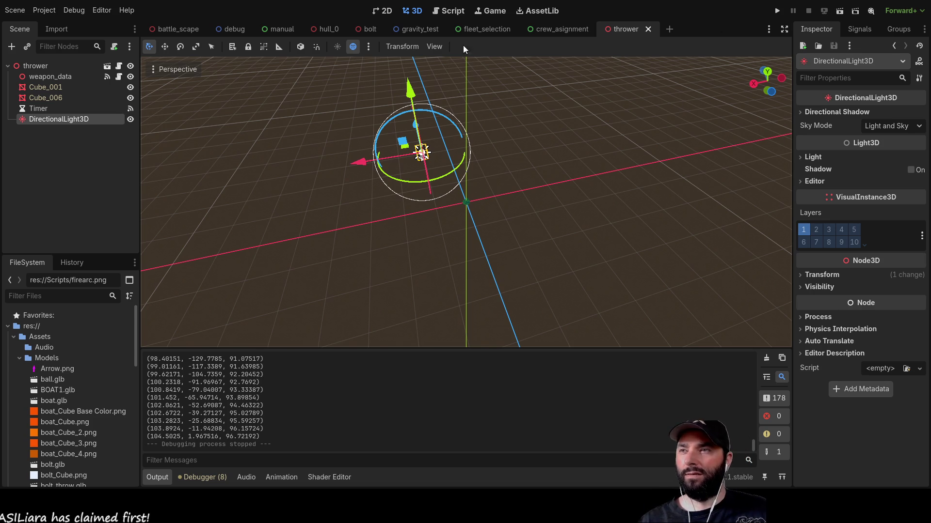
# Open the bolt scene and delete its Camera3D node
pyautogui.moveTo(366, 30)
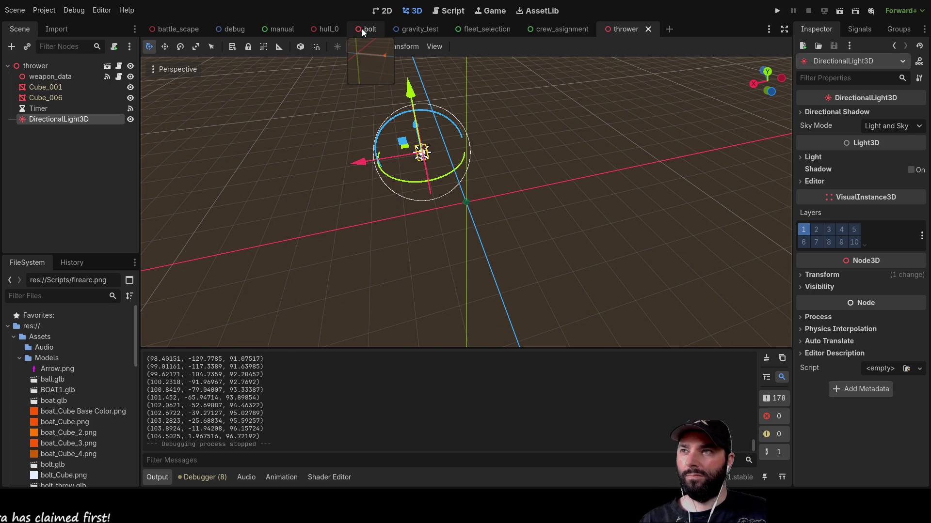
pyautogui.moveTo(328, 31)
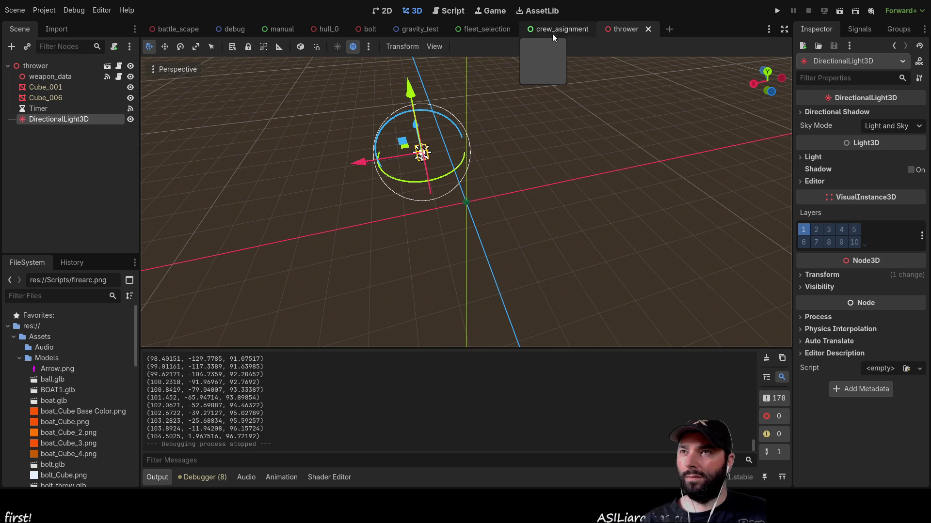
pyautogui.moveTo(569, 29)
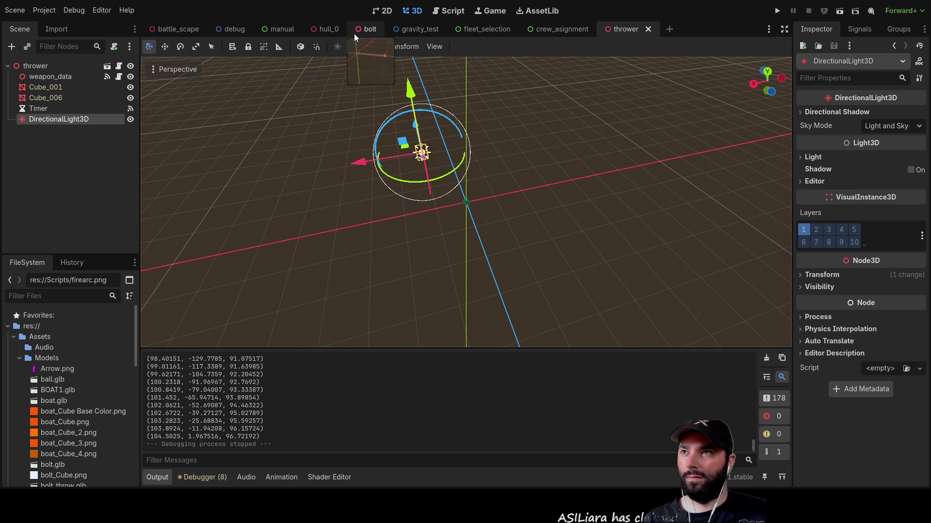
pyautogui.scroll(8, 519, 212)
pyautogui.scroll(-3, 519, 211)
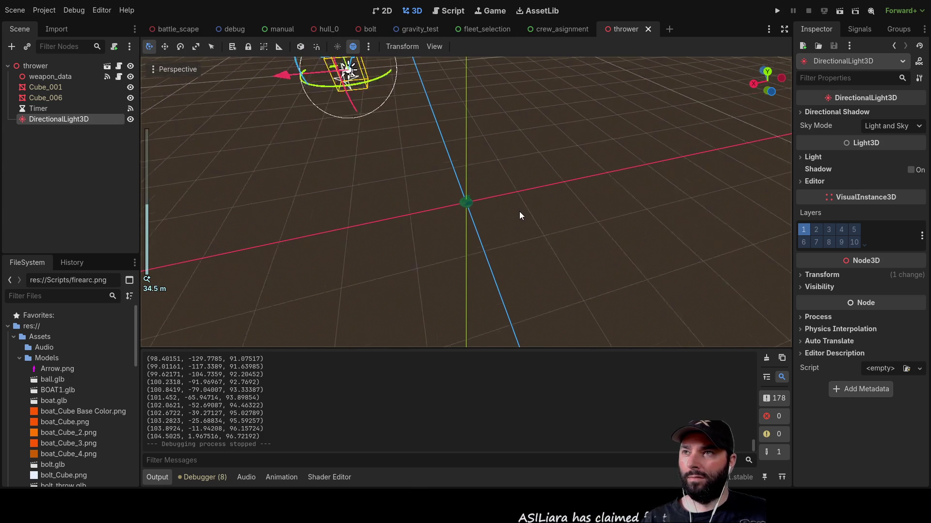
pyautogui.click(378, 28)
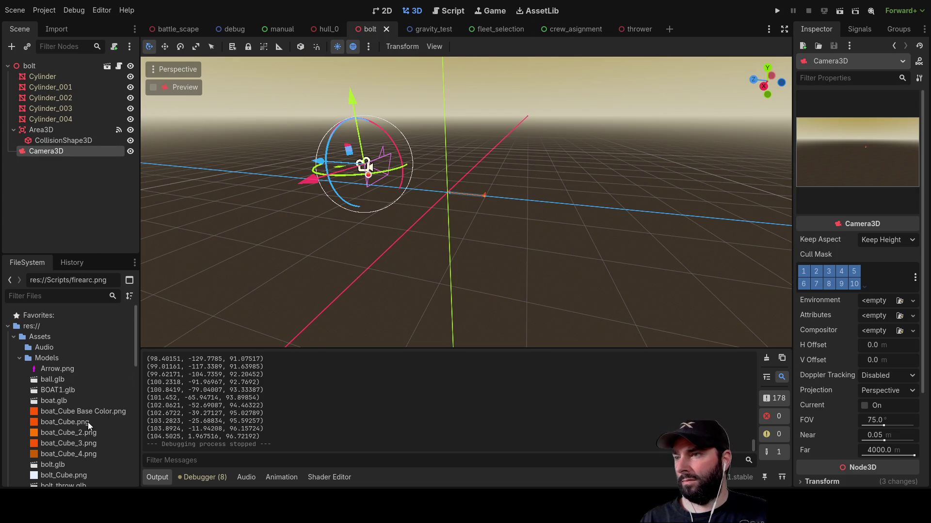
pyautogui.press('Delete')
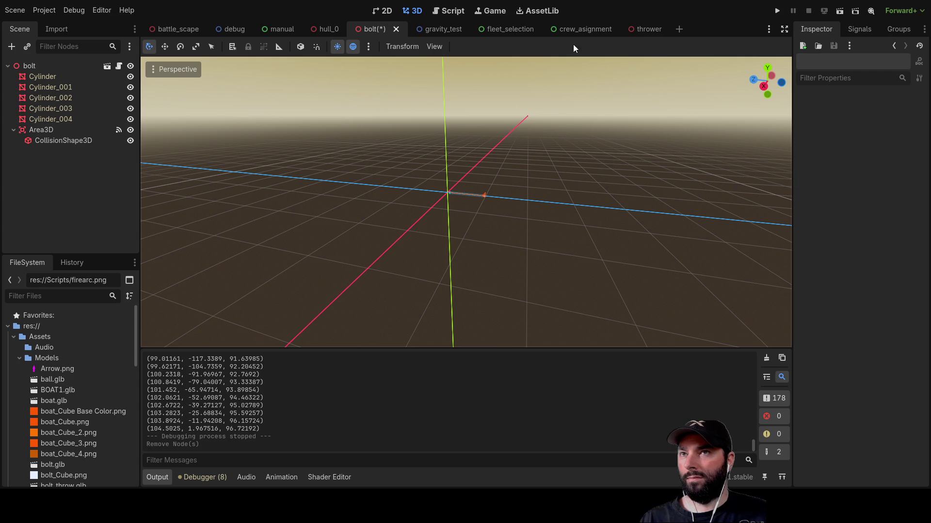
# Add a Camera3D as a child of the thrower root node
pyautogui.click(650, 30)
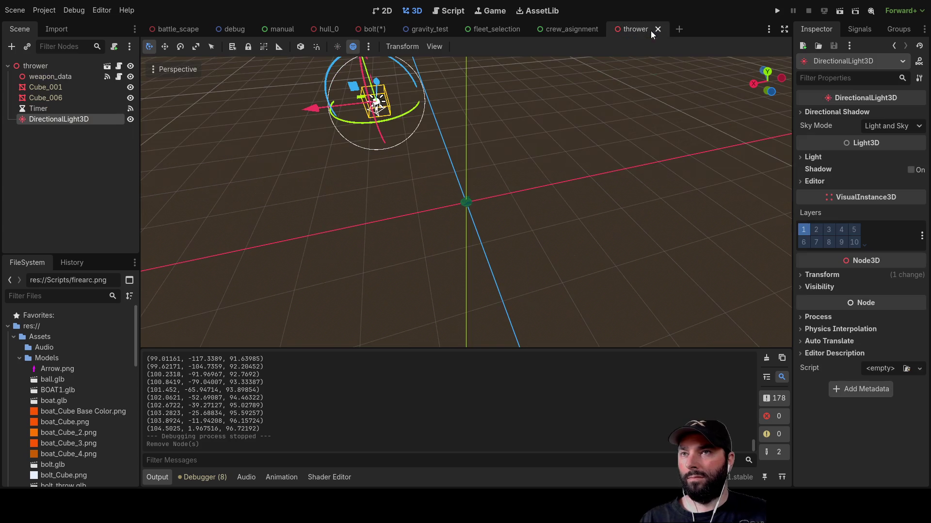
pyautogui.click(39, 66)
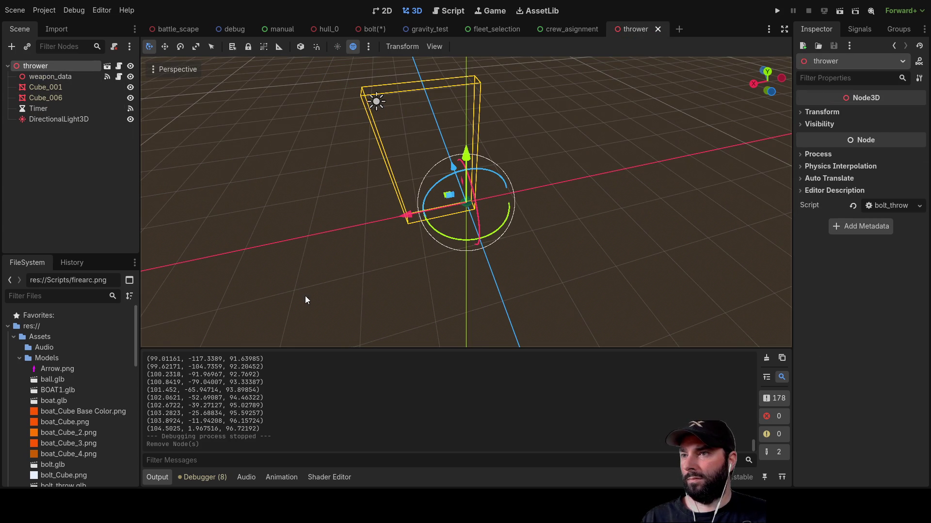
pyautogui.hotkey('ctrl', 'z')
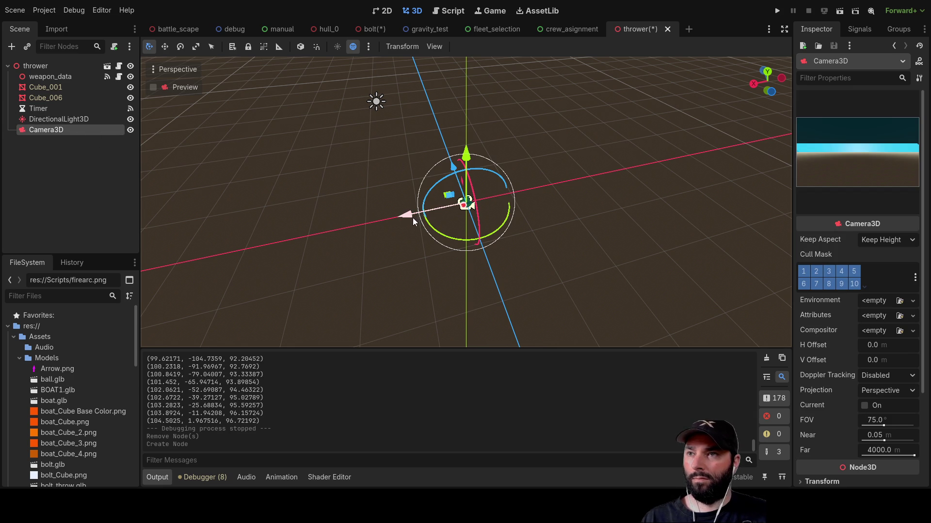
# Move the new camera left along X, then turn and tilt its view angle
pyautogui.moveTo(412, 217)
pyautogui.mouseDown()
pyautogui.moveTo(293, 203)
pyautogui.moveTo(269, 97)
pyautogui.mouseUp()
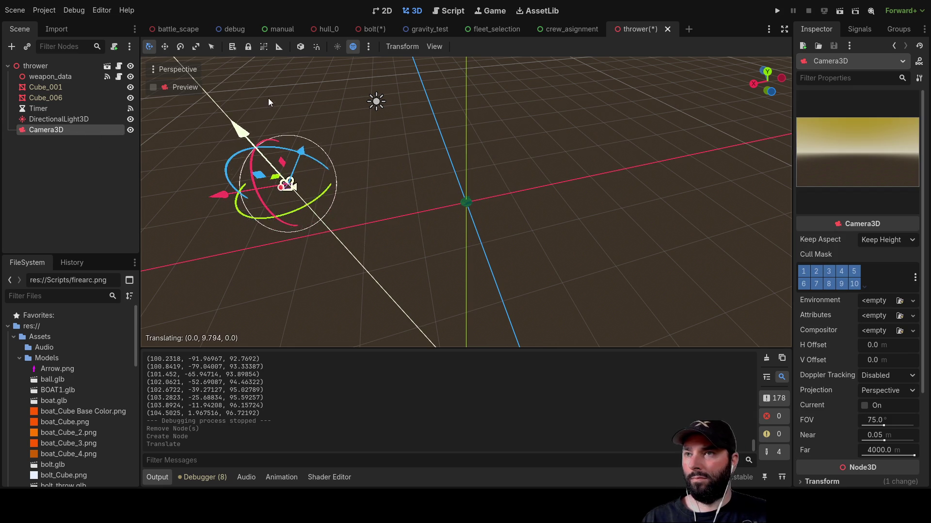
pyautogui.scroll(-3, 295, 196)
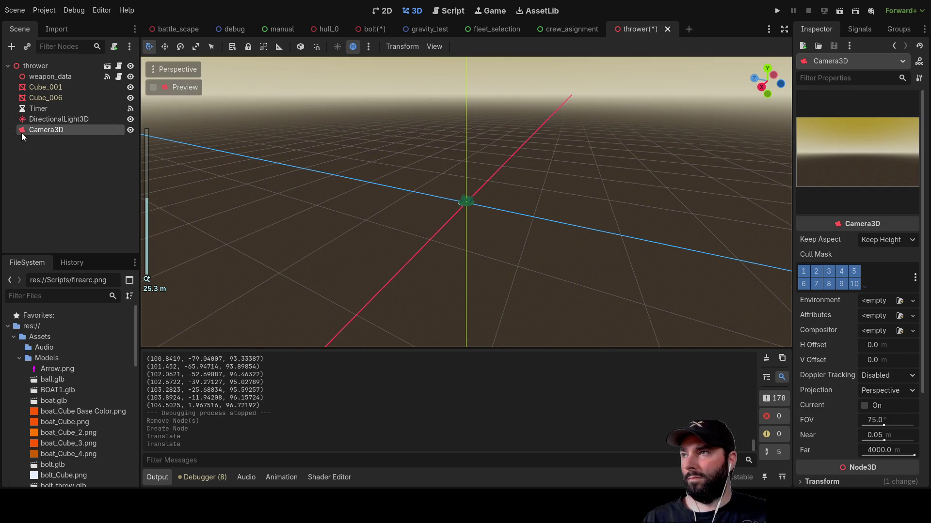
pyautogui.doubleClick(23, 129)
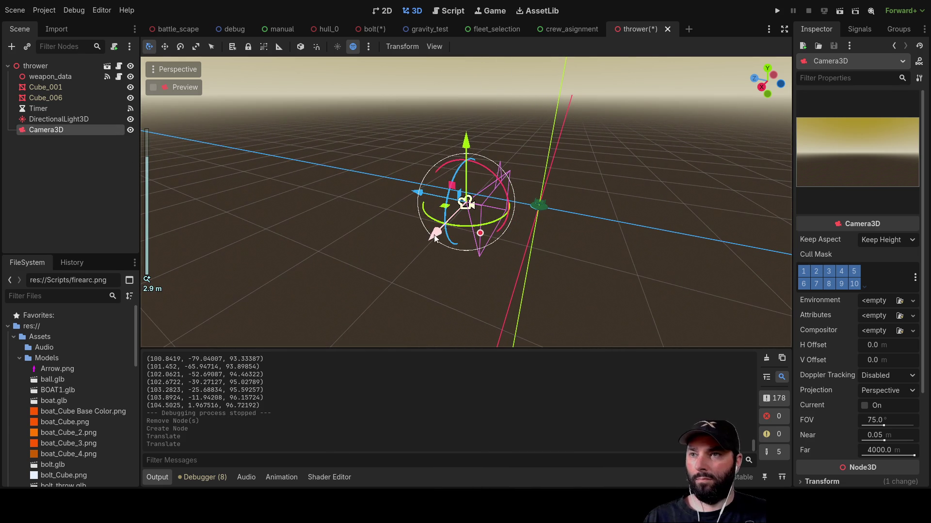
pyautogui.moveTo(458, 225)
pyautogui.mouseDown()
pyautogui.moveTo(510, 223)
pyautogui.moveTo(502, 213)
pyautogui.mouseUp()
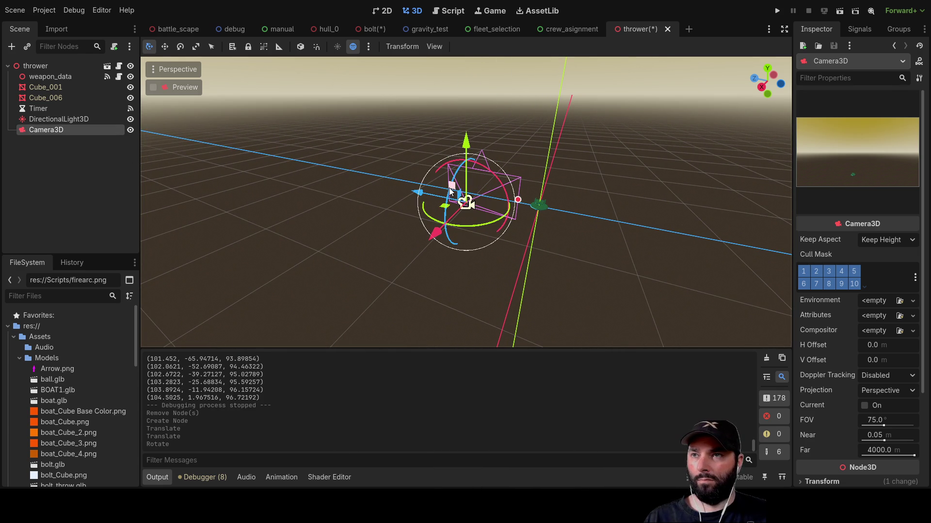
pyautogui.moveTo(450, 191); pyautogui.dragTo(447, 197)
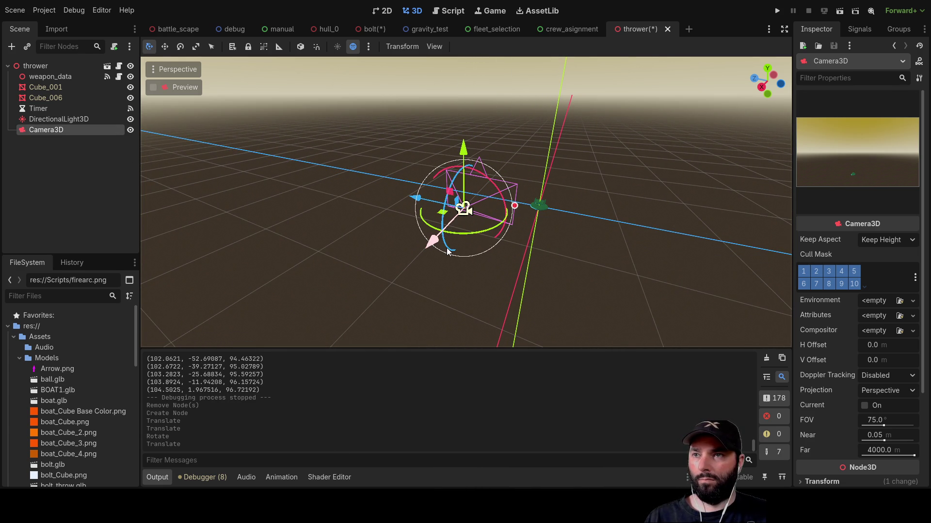
pyautogui.moveTo(447, 251); pyautogui.dragTo(455, 223)
# Set the thrower Camera3D's field of view to 60° and its Far distance to 40000 m
pyautogui.scroll(-3, 888, 391)
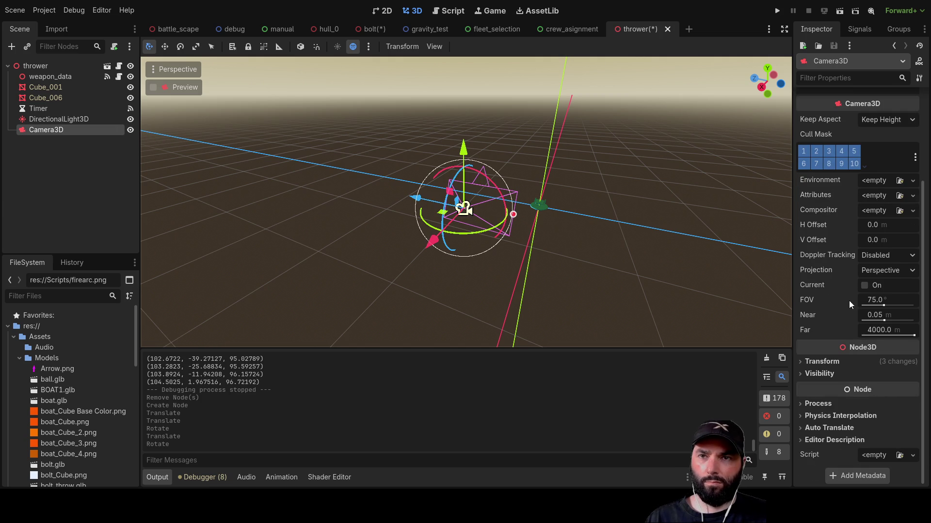
pyautogui.moveTo(883, 304); pyautogui.dragTo(883, 304)
pyautogui.scroll(3, 863, 292)
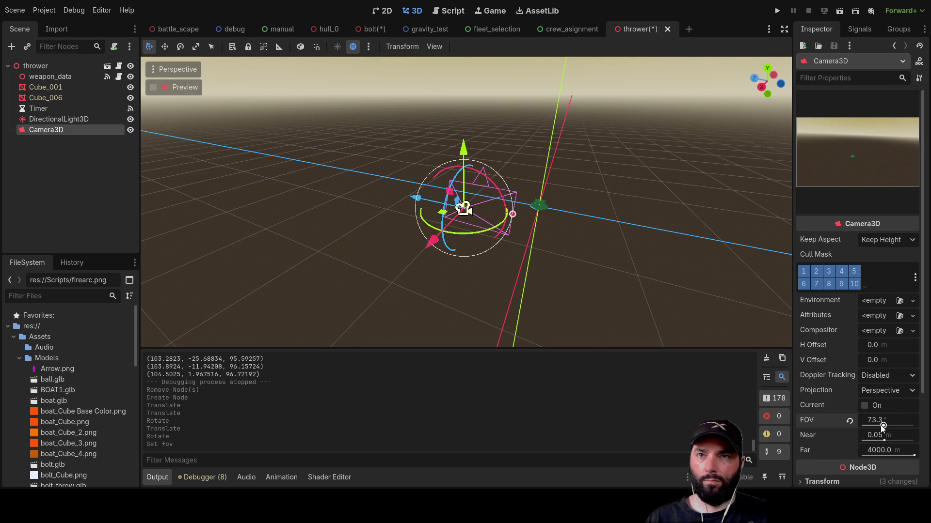
pyautogui.moveTo(883, 425)
pyautogui.mouseDown()
pyautogui.moveTo(867, 427)
pyautogui.moveTo(882, 425)
pyautogui.moveTo(871, 438)
pyautogui.mouseUp()
pyautogui.click(883, 452)
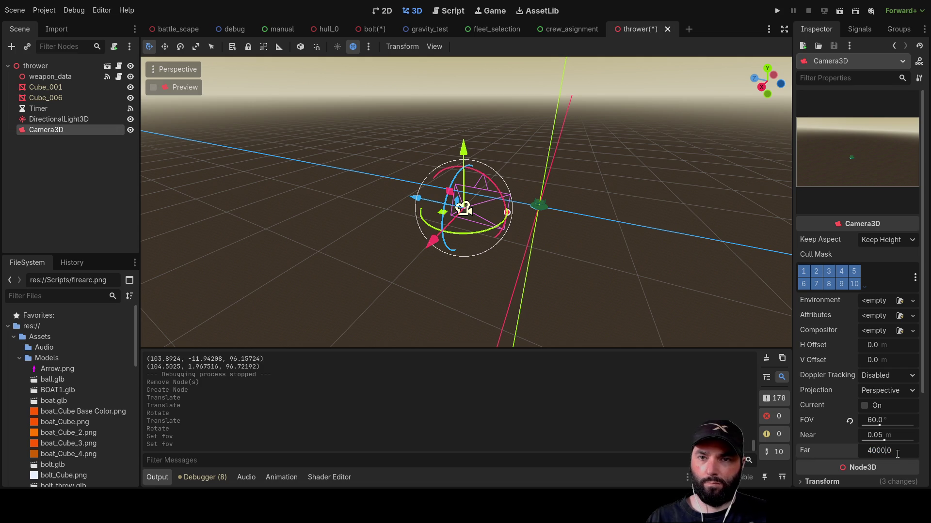
pyautogui.press('Return')
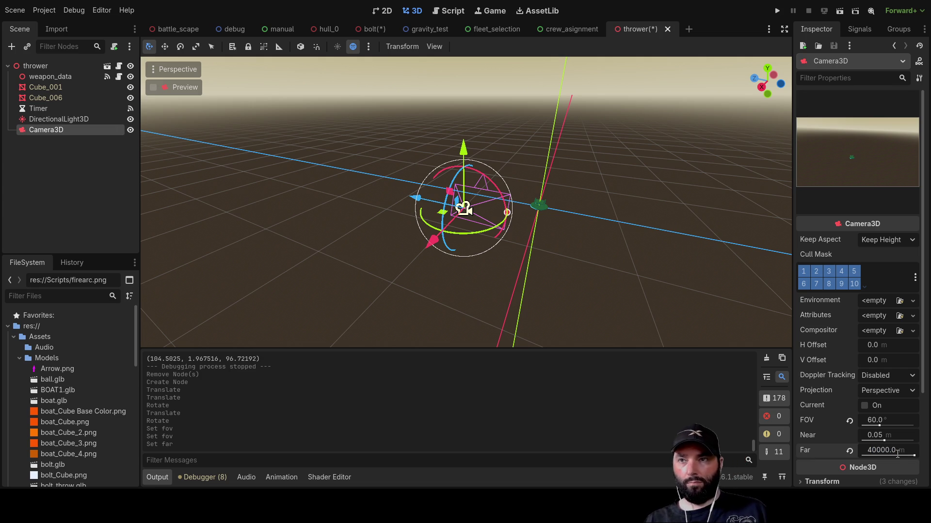
# Test-run the thrower scene, stop it, and nudge the camera's position and angle
pyautogui.click(840, 12)
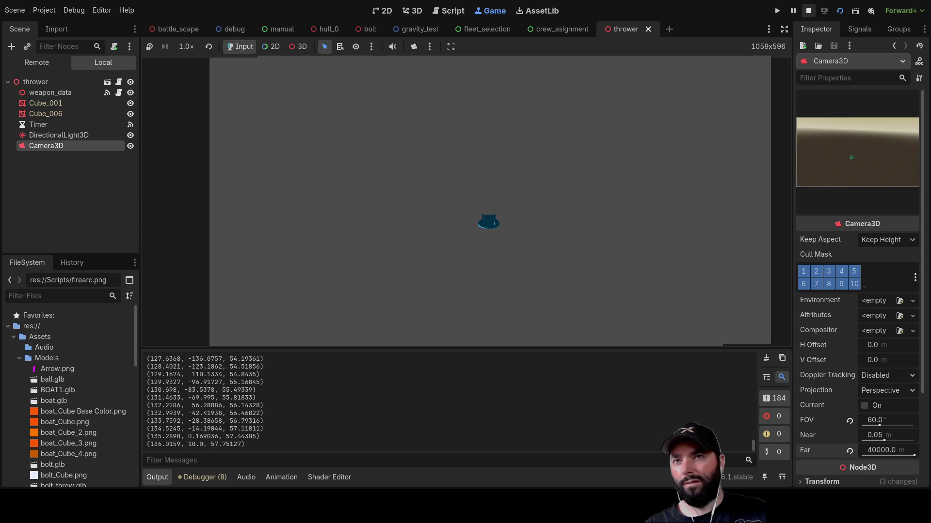
pyautogui.press('F8')
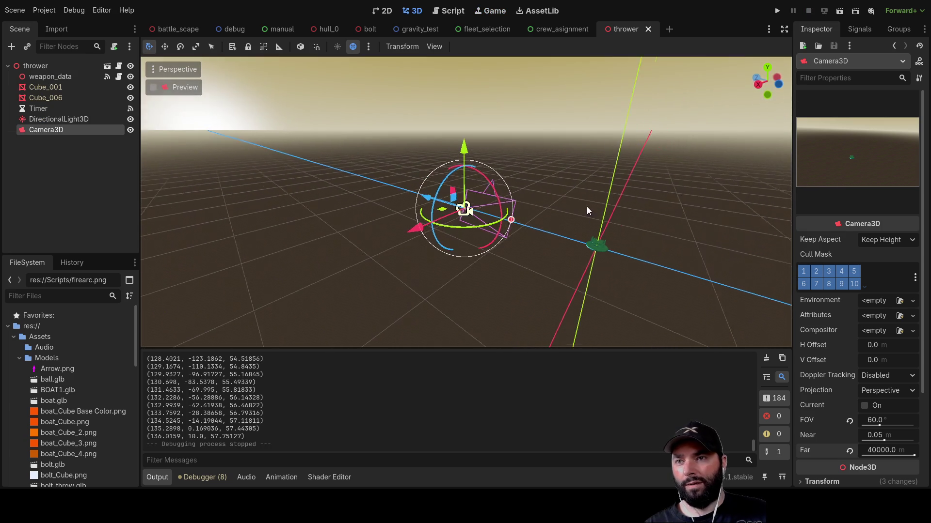
pyautogui.moveTo(587, 210); pyautogui.dragTo(612, 236)
pyautogui.moveTo(452, 231); pyautogui.dragTo(335, 213)
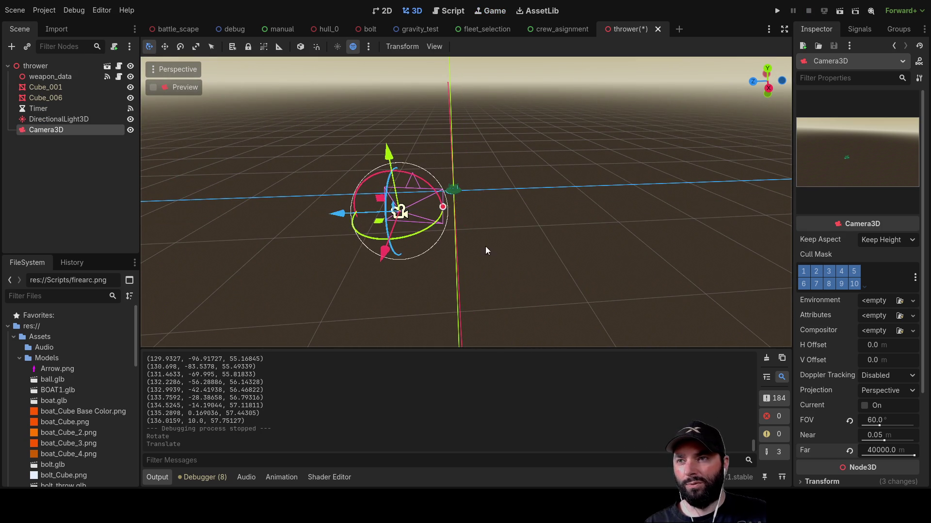
pyautogui.moveTo(485, 246); pyautogui.dragTo(703, 228)
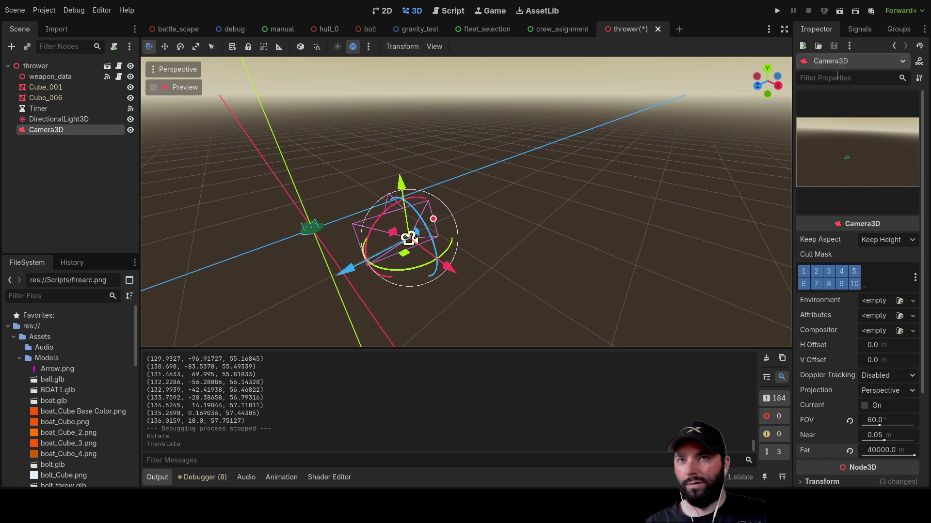
# Save and rerun the thrower scene, then stop it and zoom toward Camera3D
pyautogui.click(835, 14)
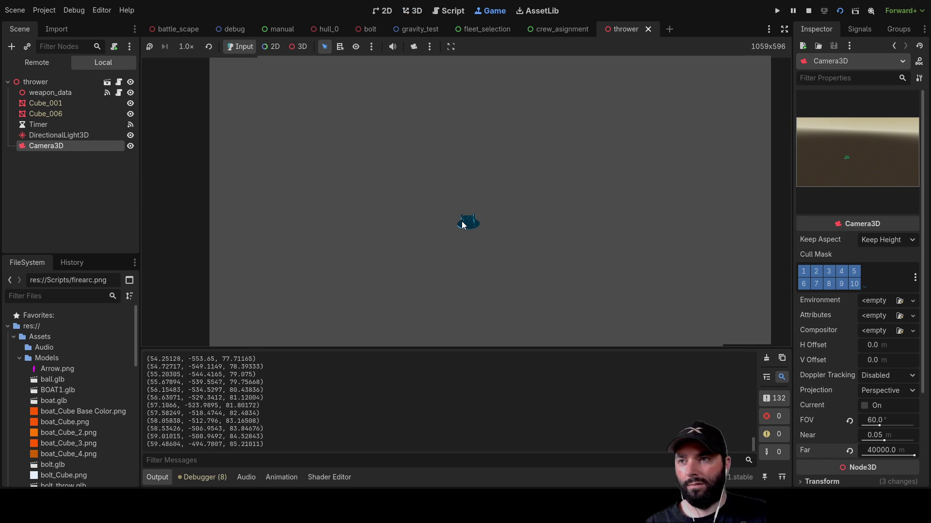
pyautogui.press('F8')
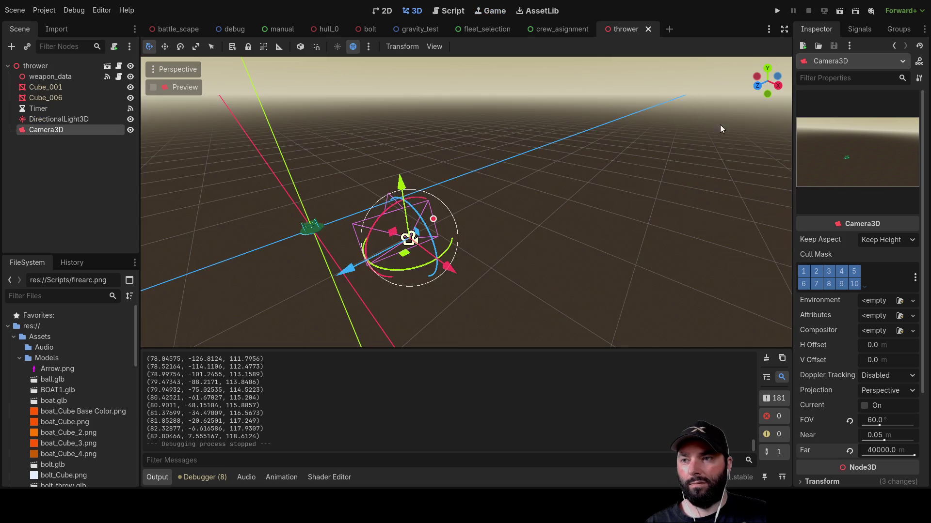
pyautogui.scroll(3, 528, 266)
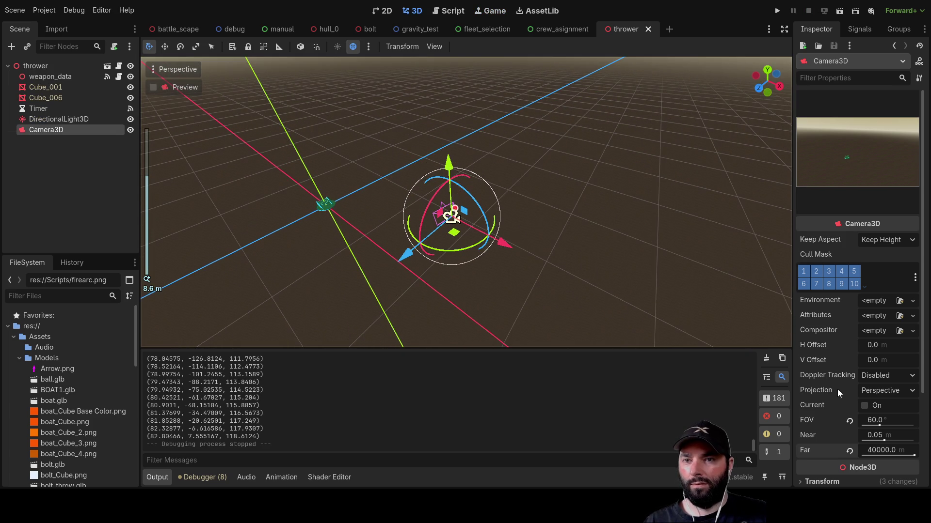
# Expand Camera3D's Transform and slide the camera along the X axis
pyautogui.scroll(-3, 838, 390)
pyautogui.click(816, 363)
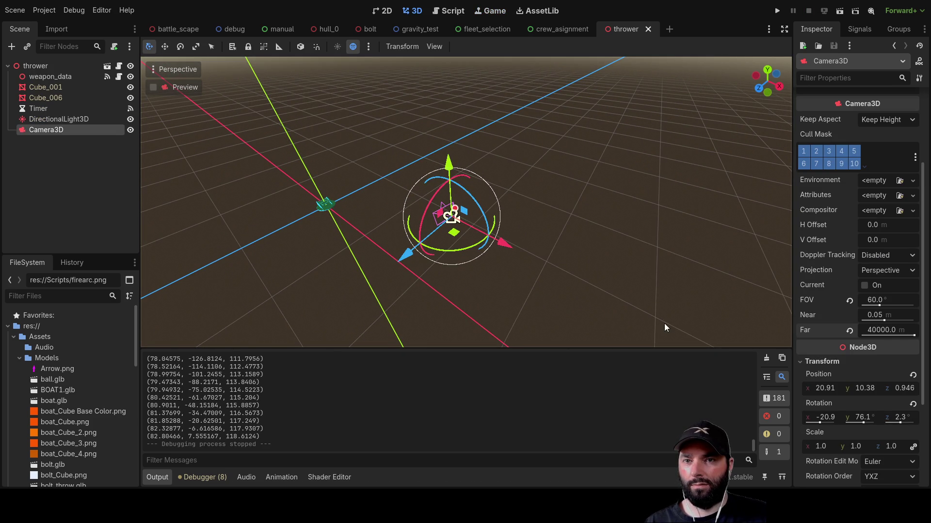
pyautogui.scroll(-3, 600, 274)
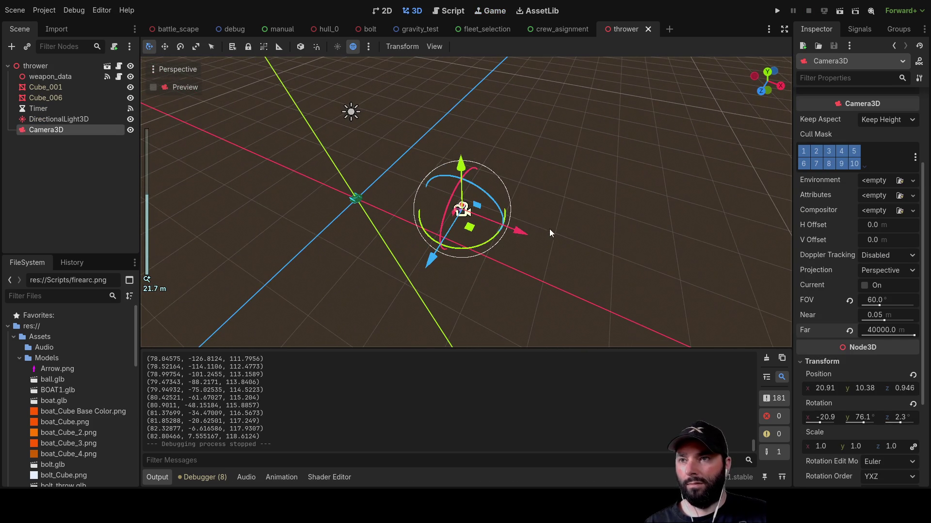
pyautogui.moveTo(520, 232); pyautogui.dragTo(266, 145)
pyautogui.scroll(-4, 385, 301)
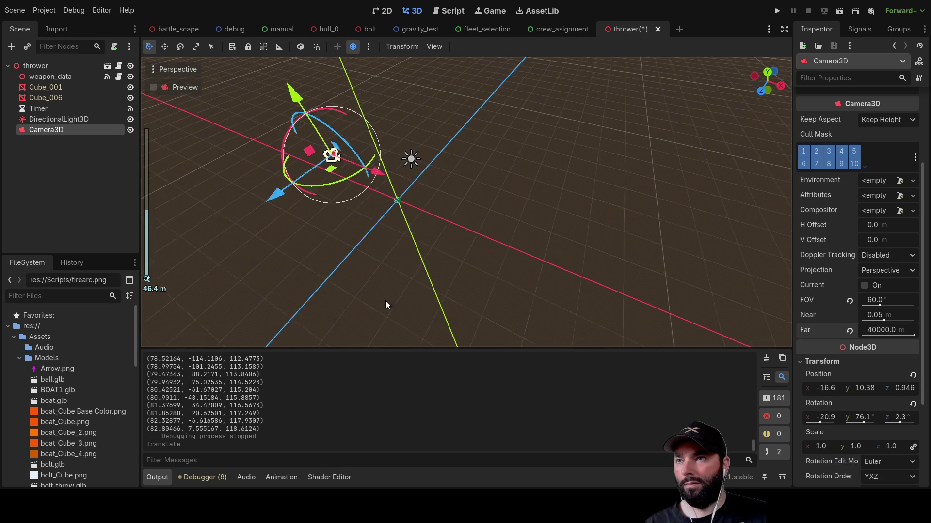
pyautogui.scroll(-4, 436, 199)
pyautogui.moveTo(440, 210)
pyautogui.mouseDown()
pyautogui.moveTo(350, 225)
pyautogui.moveTo(371, 271)
pyautogui.moveTo(488, 208)
pyautogui.moveTo(467, 233)
pyautogui.moveTo(435, 249)
pyautogui.moveTo(418, 244)
pyautogui.mouseUp()
# Turn the camera, adjust its X, Y and Z position (Z by 0.948), and run the scene
pyautogui.moveTo(324, 270)
pyautogui.mouseDown()
pyautogui.moveTo(349, 265)
pyautogui.moveTo(356, 242)
pyautogui.moveTo(308, 217)
pyautogui.moveTo(329, 219)
pyautogui.moveTo(310, 219)
pyautogui.mouseUp()
pyautogui.moveTo(380, 263)
pyautogui.mouseDown()
pyautogui.moveTo(436, 286)
pyautogui.moveTo(364, 304)
pyautogui.mouseUp()
pyautogui.moveTo(306, 302)
pyautogui.mouseDown()
pyautogui.moveTo(357, 251)
pyautogui.moveTo(460, 208)
pyautogui.mouseUp()
pyautogui.scroll(1, 857, 251)
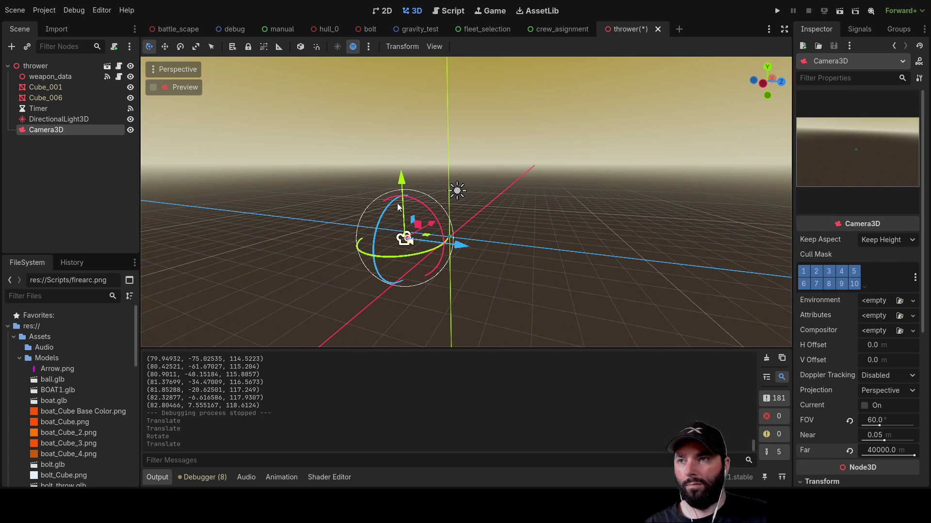
pyautogui.moveTo(401, 180); pyautogui.dragTo(401, 203)
pyautogui.moveTo(480, 202)
pyautogui.mouseDown()
pyautogui.moveTo(416, 251)
pyautogui.moveTo(450, 224)
pyautogui.mouseUp()
pyautogui.moveTo(458, 279)
pyautogui.mouseDown()
pyautogui.moveTo(453, 273)
pyautogui.moveTo(462, 282)
pyautogui.mouseUp()
pyautogui.click(841, 13)
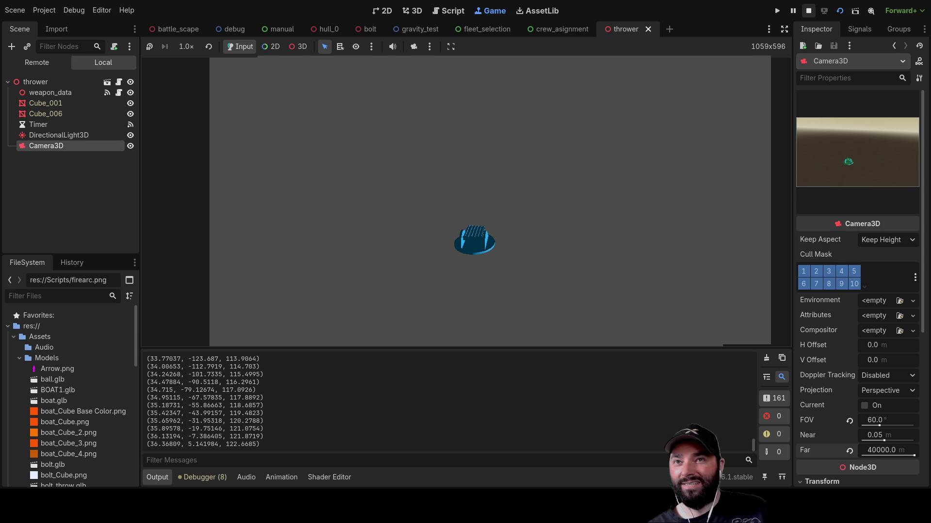
# Stop the game, bring Camera3D closer to the boat, then rerun and restart the thrower scene
pyautogui.click(808, 10)
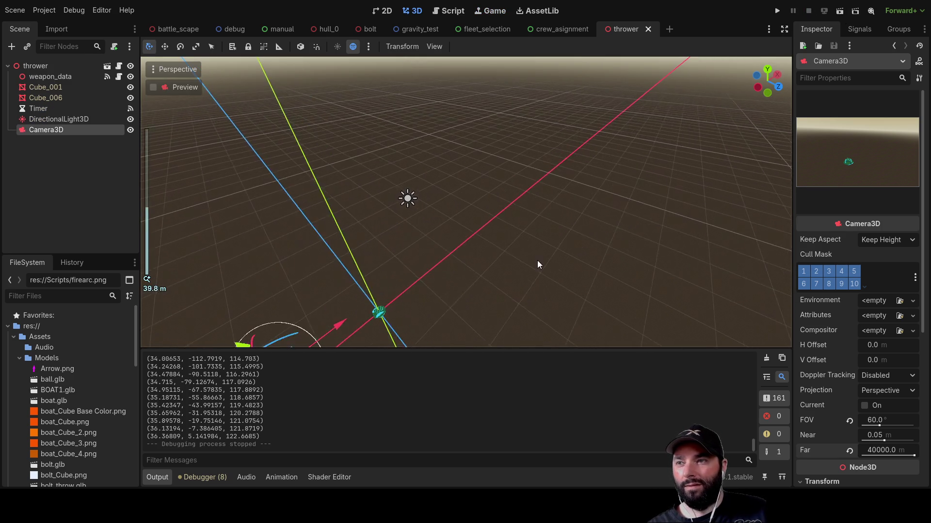
pyautogui.scroll(3, 435, 214)
pyautogui.moveTo(431, 227)
pyautogui.mouseDown()
pyautogui.moveTo(522, 248)
pyautogui.moveTo(519, 269)
pyautogui.moveTo(463, 275)
pyautogui.mouseUp()
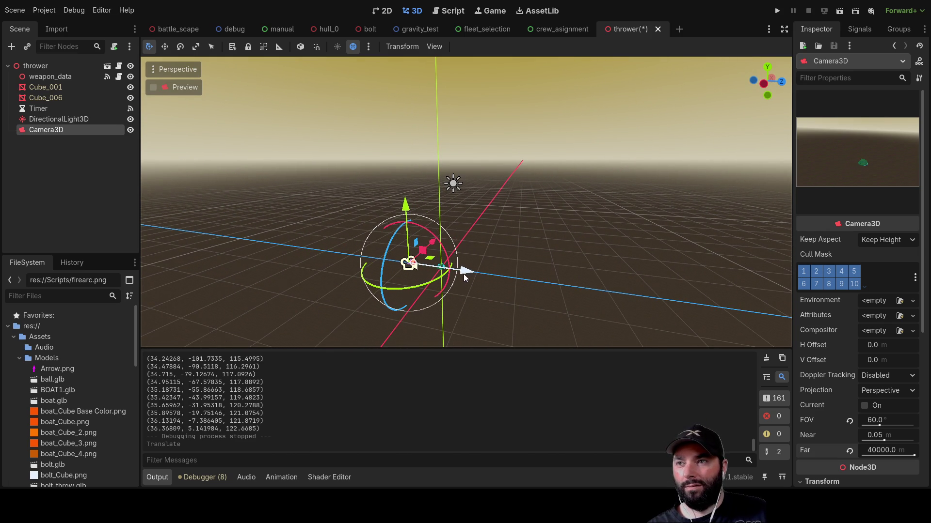
pyautogui.moveTo(436, 239)
pyautogui.mouseDown()
pyautogui.moveTo(452, 232)
pyautogui.moveTo(563, 246)
pyautogui.moveTo(598, 322)
pyautogui.moveTo(597, 260)
pyautogui.moveTo(575, 281)
pyautogui.moveTo(621, 262)
pyautogui.moveTo(548, 276)
pyautogui.moveTo(526, 264)
pyautogui.moveTo(514, 290)
pyautogui.moveTo(465, 318)
pyautogui.mouseUp()
pyautogui.click(842, 12)
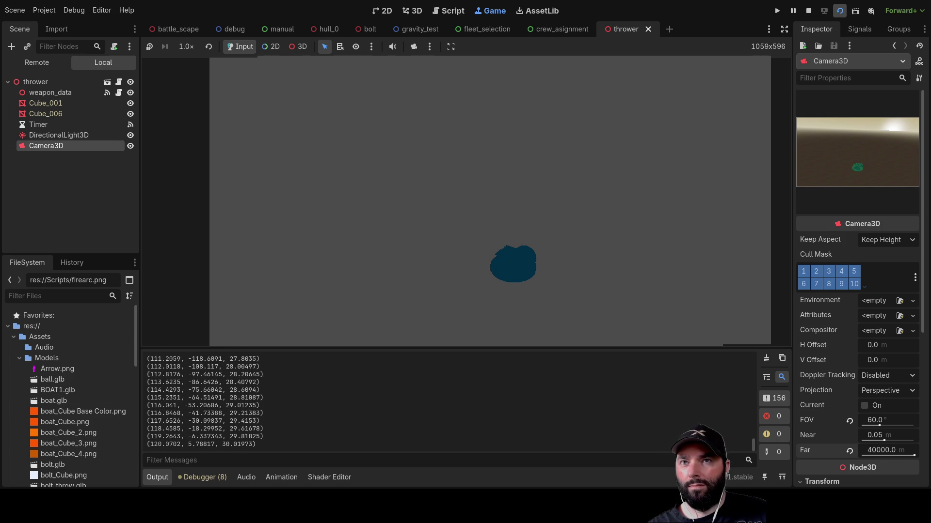
pyautogui.click(840, 10)
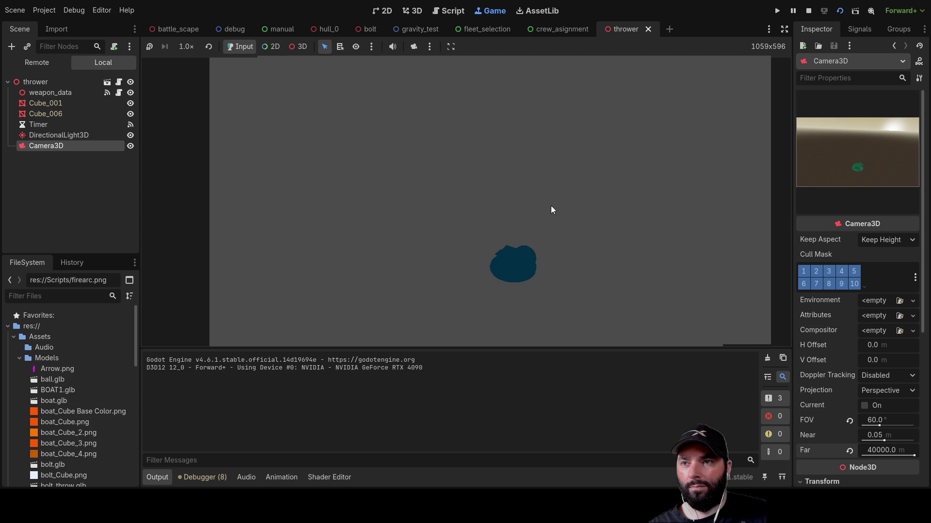
# Stop the game, open the bolt scene and select its bolt root node
pyautogui.press('F8')
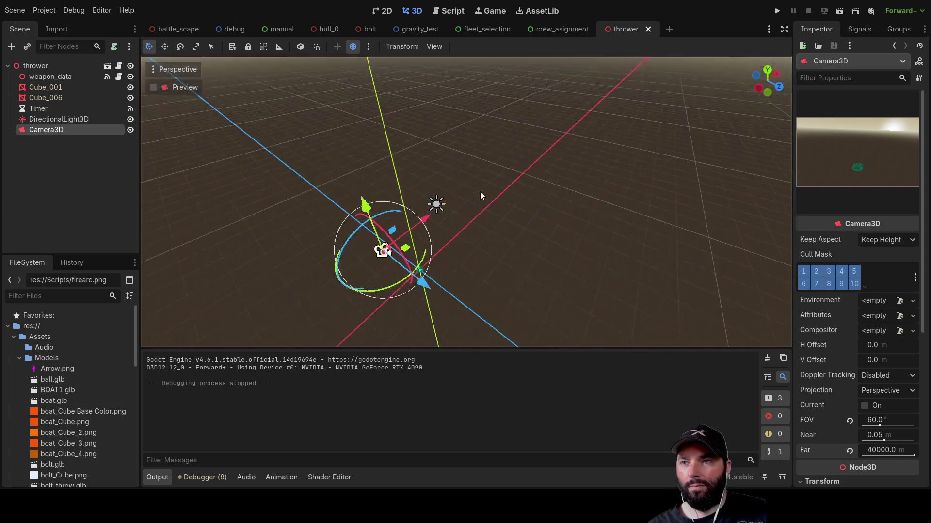
pyautogui.moveTo(425, 289); pyautogui.dragTo(386, 272)
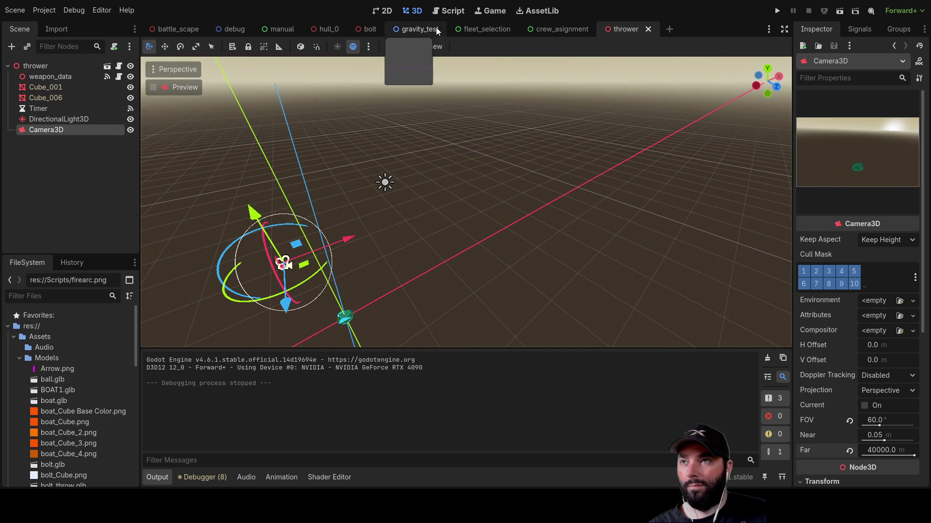
pyautogui.click(370, 29)
pyautogui.moveTo(465, 254)
pyautogui.mouseDown()
pyautogui.moveTo(531, 278)
pyautogui.moveTo(598, 240)
pyautogui.moveTo(592, 218)
pyautogui.mouseUp()
pyautogui.scroll(5, 484, 208)
pyautogui.scroll(-5, 391, 202)
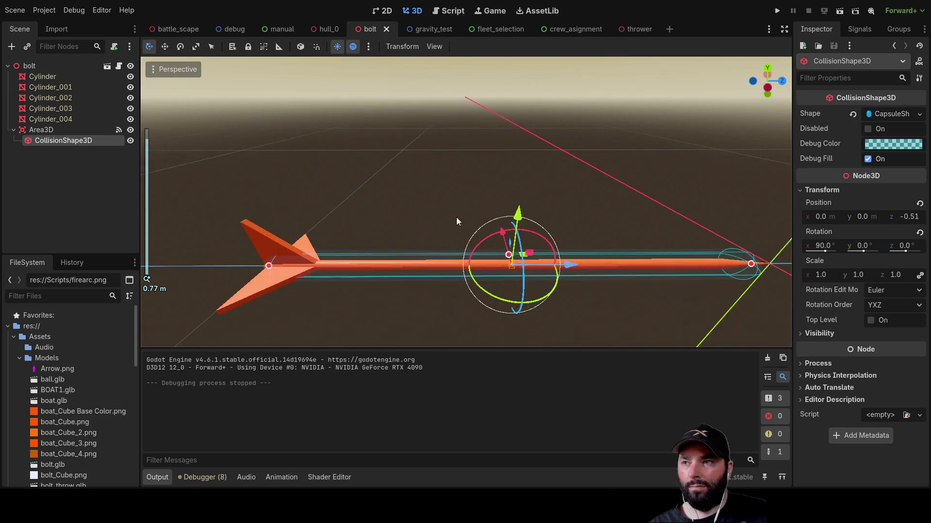
pyautogui.moveTo(456, 218)
pyautogui.mouseDown()
pyautogui.moveTo(455, 137)
pyautogui.moveTo(429, 217)
pyautogui.moveTo(469, 157)
pyautogui.moveTo(509, 203)
pyautogui.moveTo(496, 178)
pyautogui.moveTo(424, 182)
pyautogui.moveTo(429, 189)
pyautogui.mouseUp()
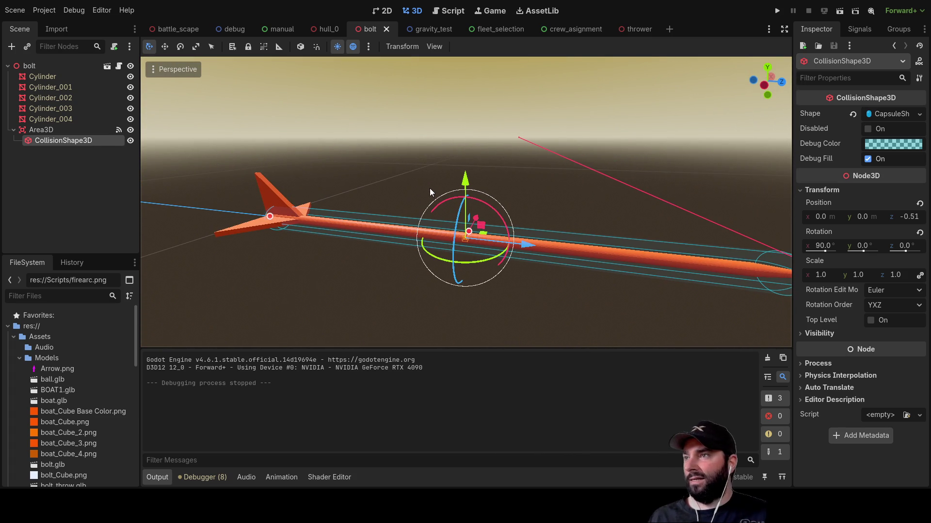
pyautogui.click(29, 66)
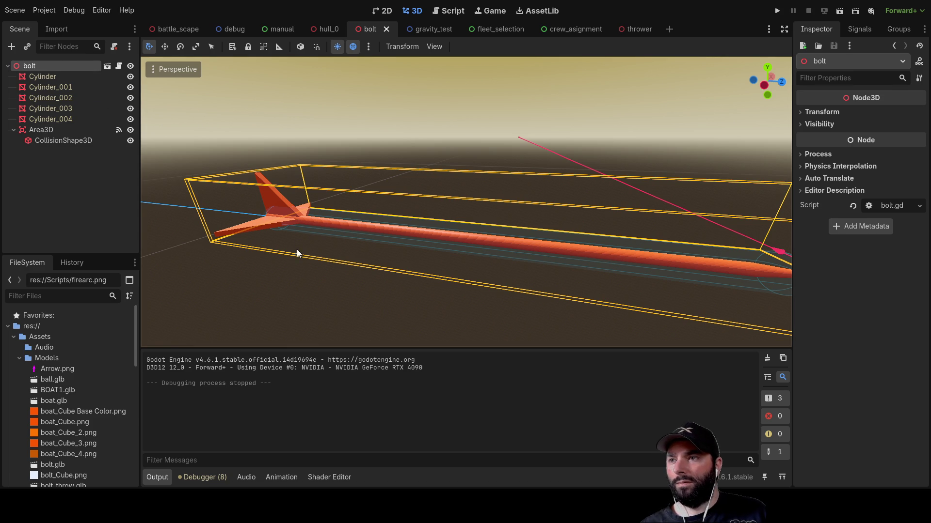
# Add a Sprite3D under bolt textured with Arrow.png, frame it, and return to thrower
pyautogui.click(400, 426)
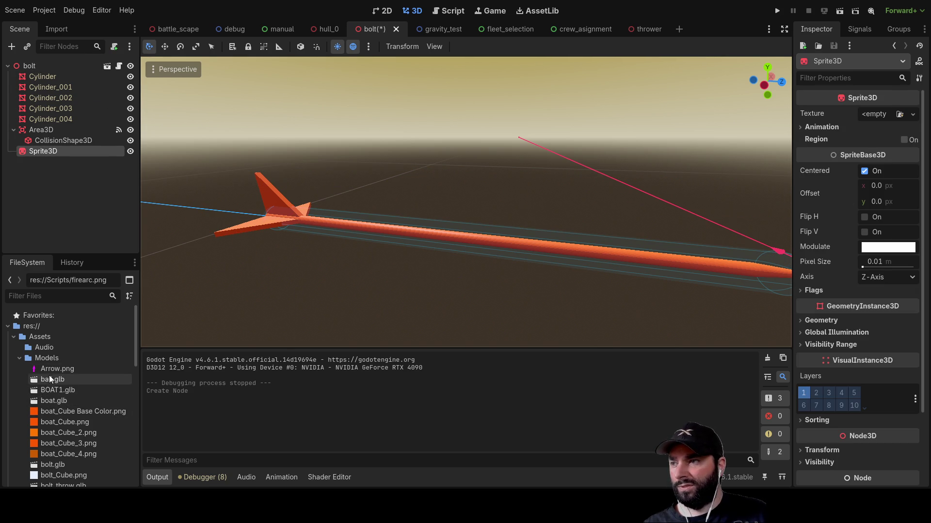
pyautogui.moveTo(37, 368); pyautogui.dragTo(870, 171)
pyautogui.moveTo(888, 121); pyautogui.dragTo(887, 122)
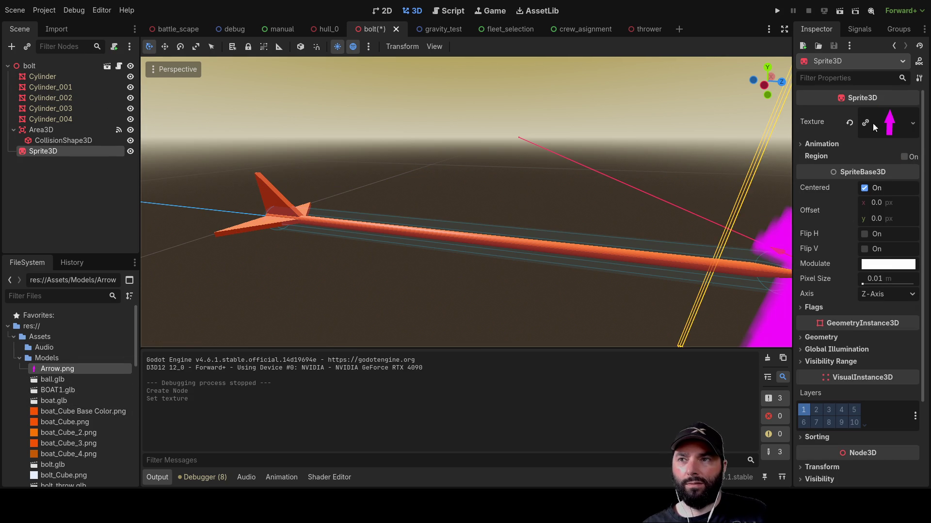
pyautogui.press('f')
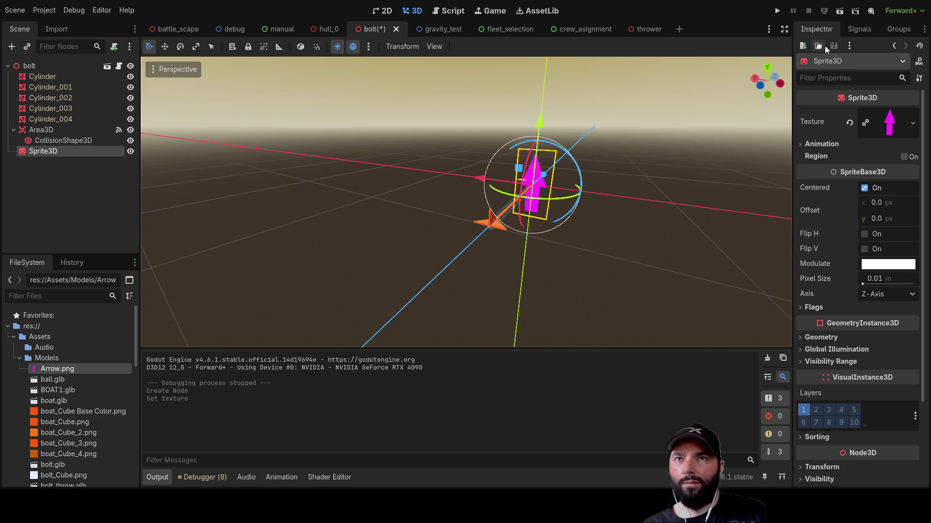
pyautogui.click(650, 29)
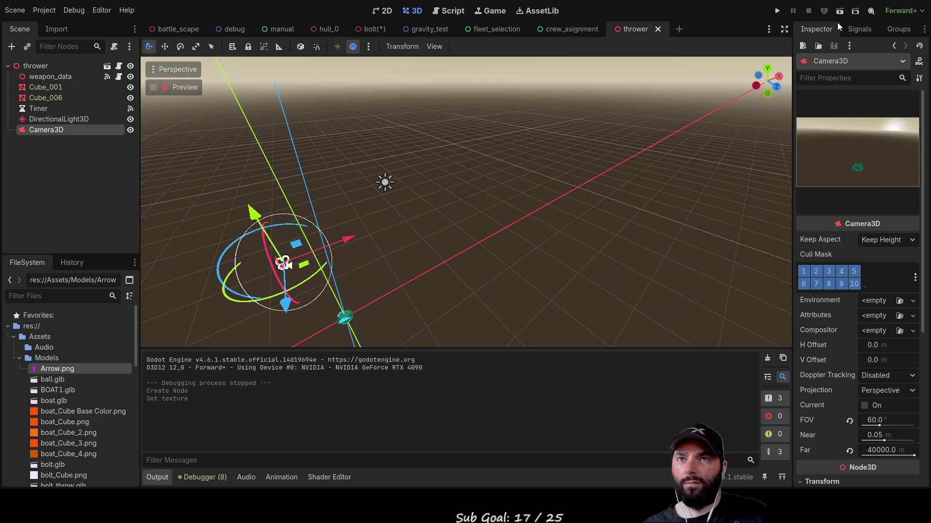
pyautogui.press('F6')
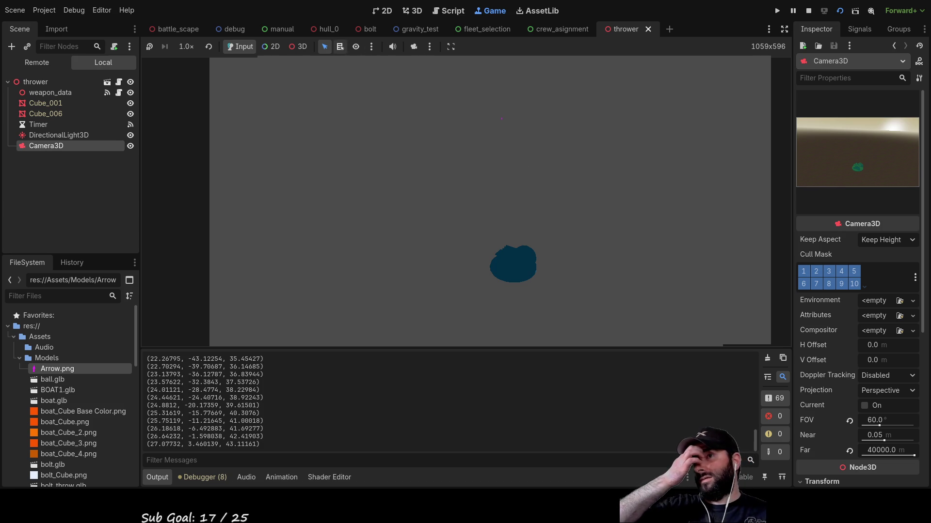
pyautogui.click(414, 46)
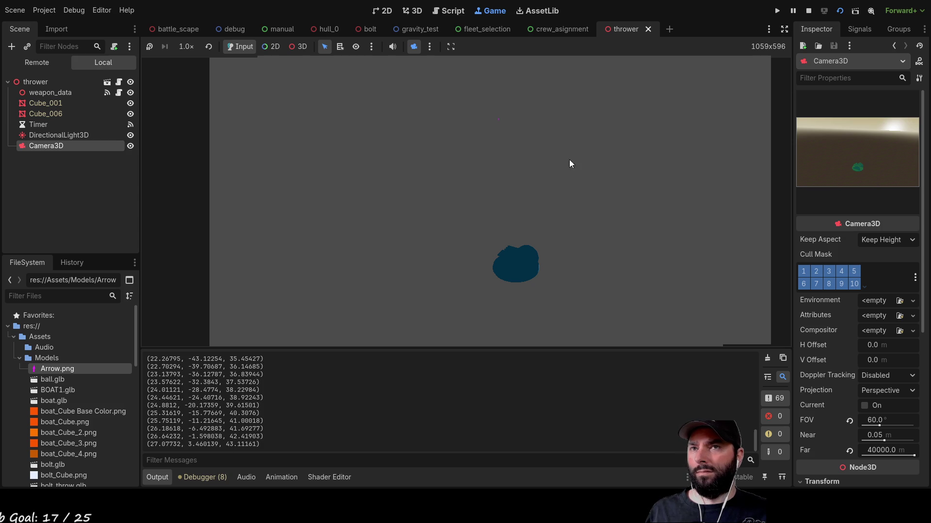
pyautogui.click(808, 10)
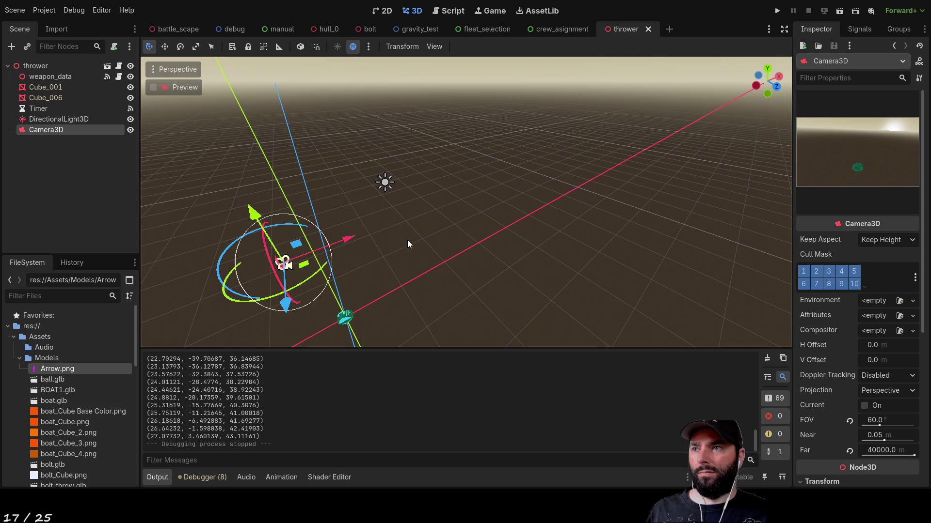
# Lower Camera3D about 1 unit beside the boat, shift it along Z and X, and run the scene
pyautogui.moveTo(407, 244)
pyautogui.mouseDown()
pyautogui.moveTo(516, 178)
pyautogui.moveTo(487, 228)
pyautogui.moveTo(511, 247)
pyautogui.mouseUp()
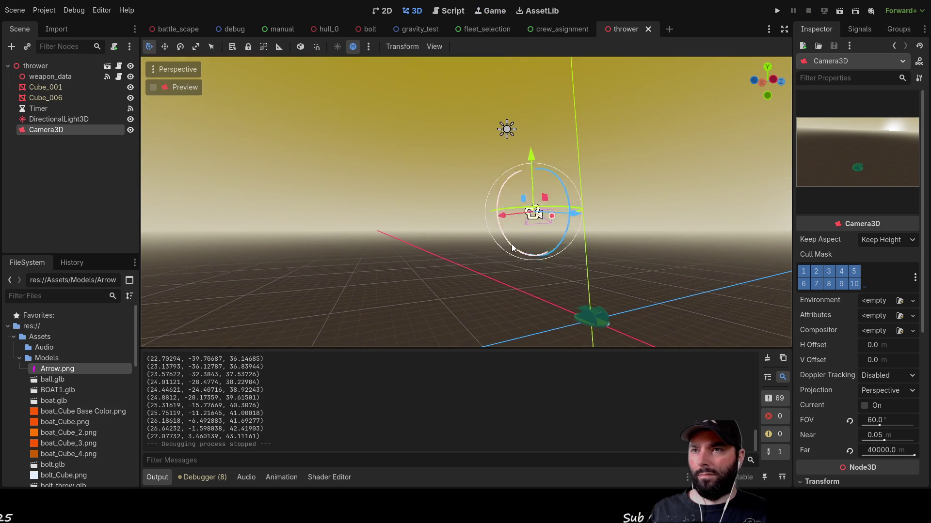
pyautogui.moveTo(531, 161)
pyautogui.mouseDown()
pyautogui.moveTo(525, 247)
pyautogui.moveTo(343, 318)
pyautogui.moveTo(438, 328)
pyautogui.mouseUp()
pyautogui.moveTo(438, 328)
pyautogui.mouseDown()
pyautogui.moveTo(452, 244)
pyautogui.moveTo(470, 214)
pyautogui.moveTo(476, 261)
pyautogui.moveTo(487, 249)
pyautogui.moveTo(467, 249)
pyautogui.moveTo(575, 249)
pyautogui.mouseUp()
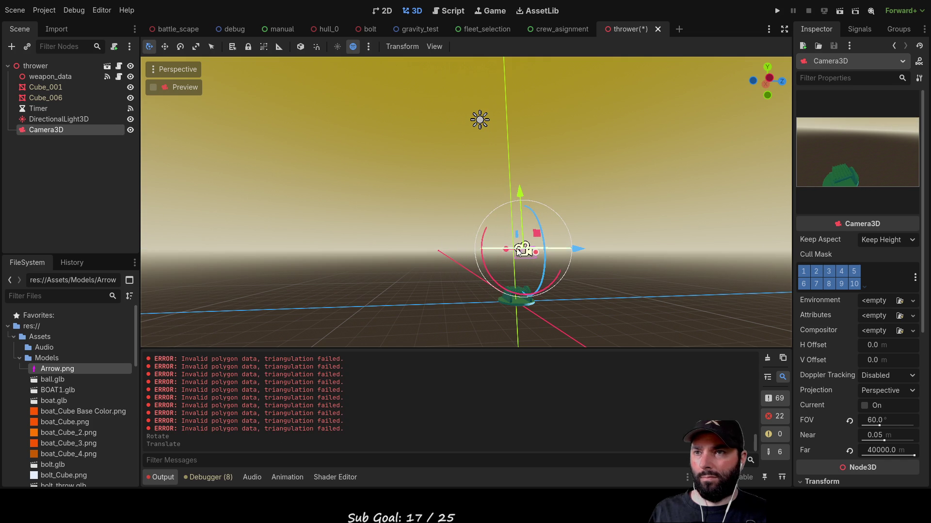
pyautogui.moveTo(500, 248); pyautogui.dragTo(490, 248)
pyautogui.moveTo(507, 191); pyautogui.dragTo(526, 264)
pyautogui.moveTo(527, 264); pyautogui.dragTo(527, 262)
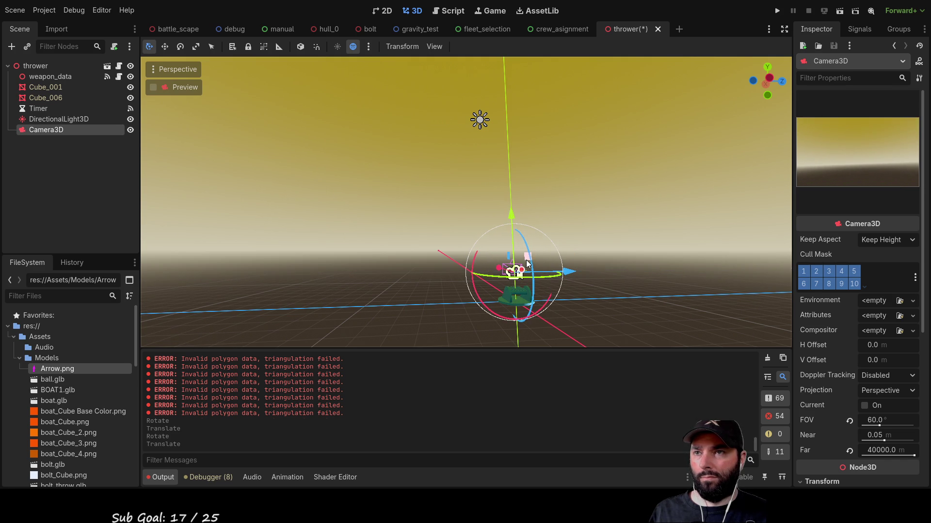
pyautogui.moveTo(513, 213); pyautogui.dragTo(516, 231)
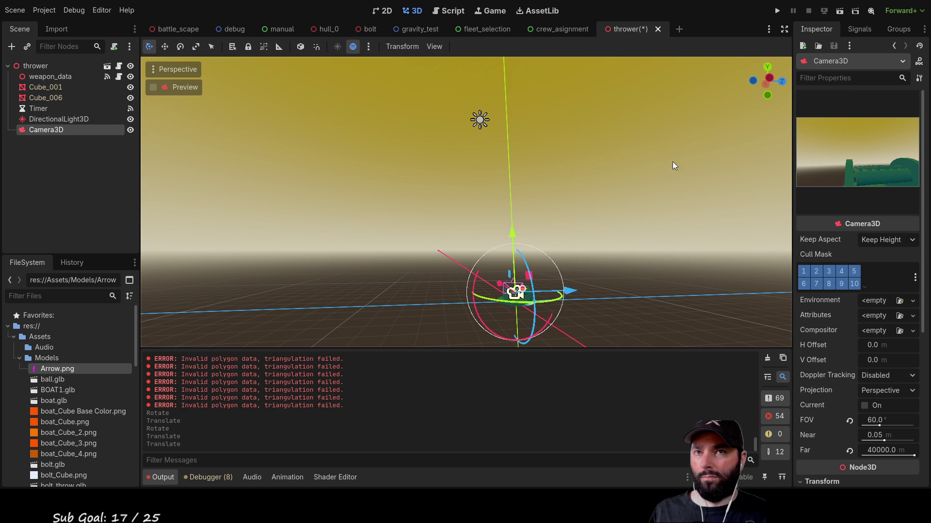
pyautogui.click(845, 10)
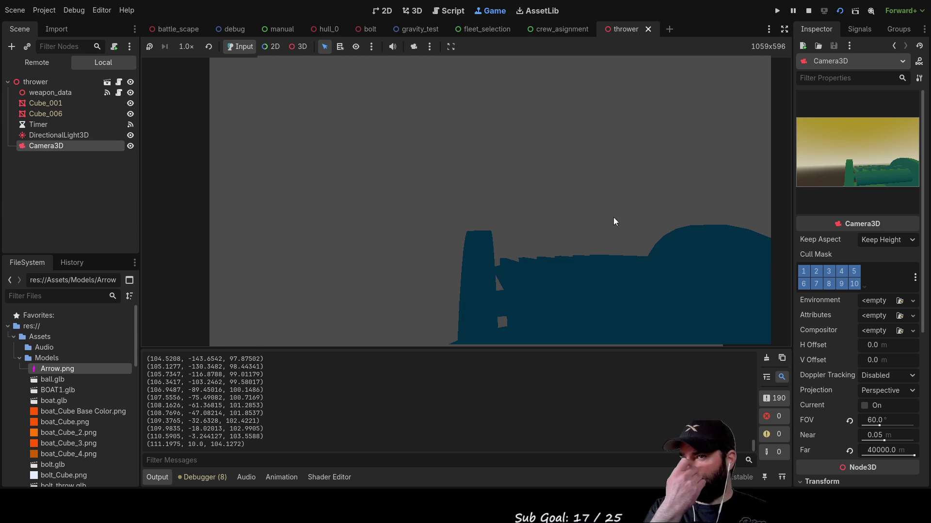
# Turn on the Game toolbar's camera override while the thrower scene runs
pyautogui.click(414, 46)
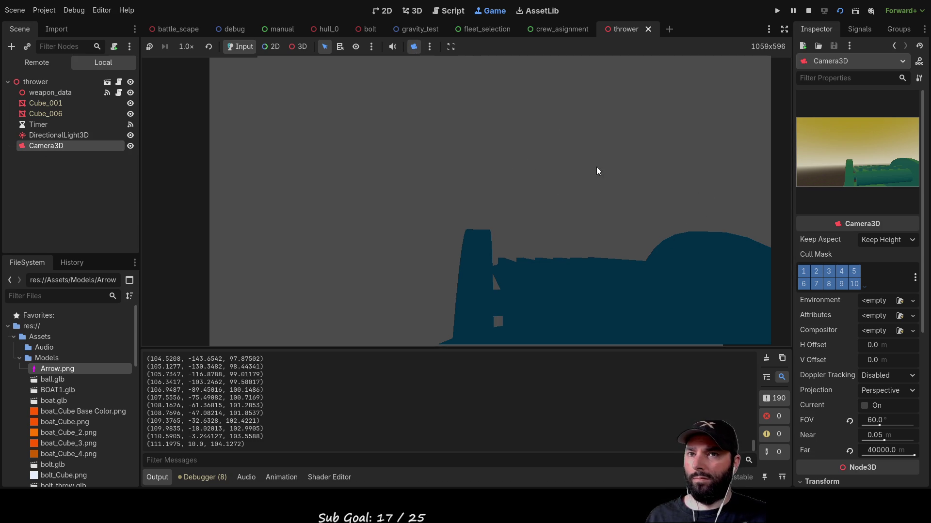
pyautogui.scroll(-3, 856, 395)
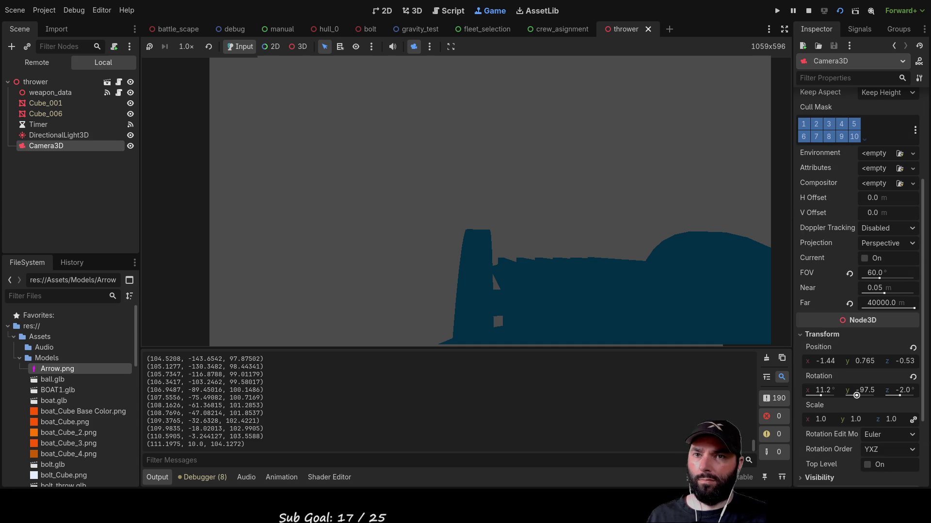
# Rotate Camera3D to 39.1° on Y, set game selection mode to 3D, and restart with F6
pyautogui.moveTo(857, 395); pyautogui.dragTo(853, 395)
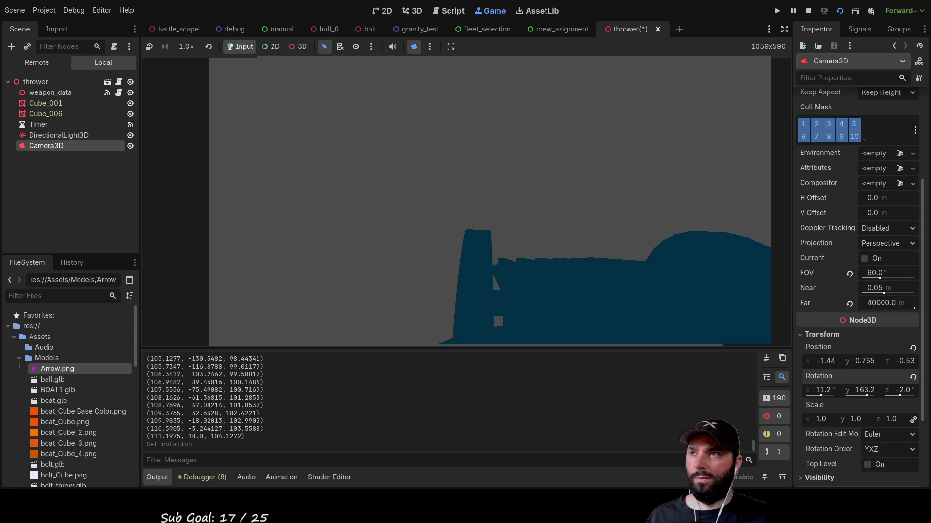
pyautogui.click(414, 47)
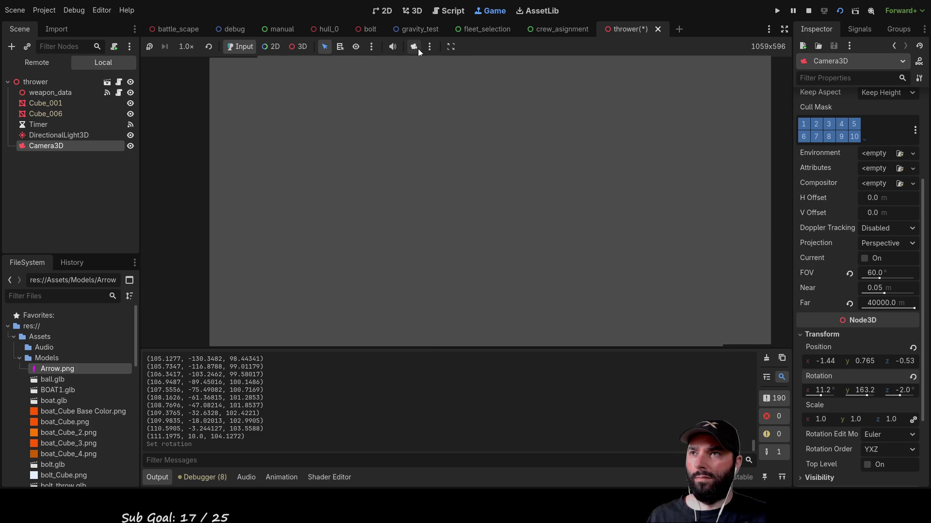
pyautogui.click(417, 48)
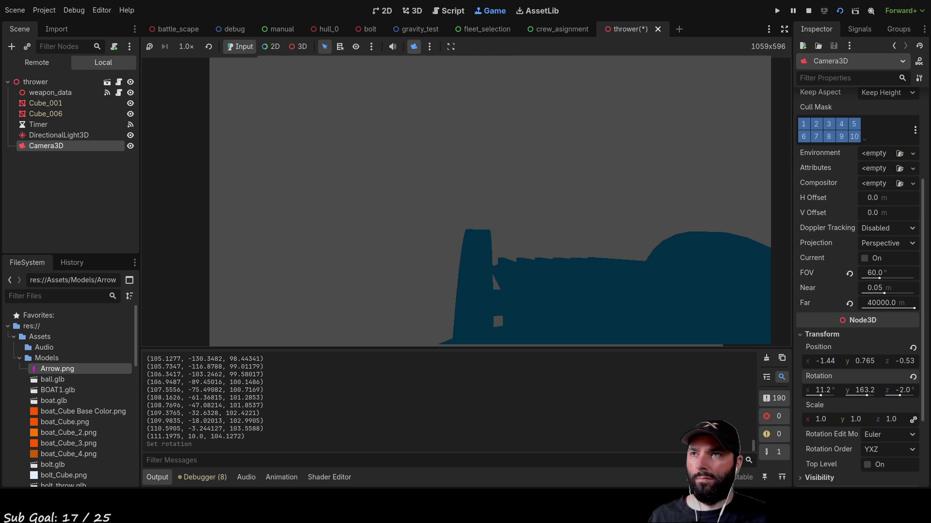
pyautogui.click(298, 47)
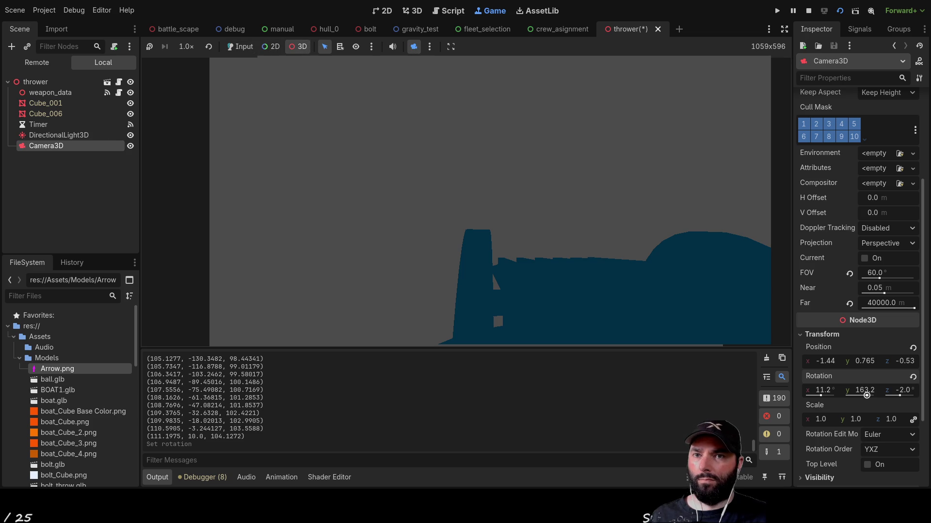
pyautogui.moveTo(867, 395); pyautogui.dragTo(868, 396)
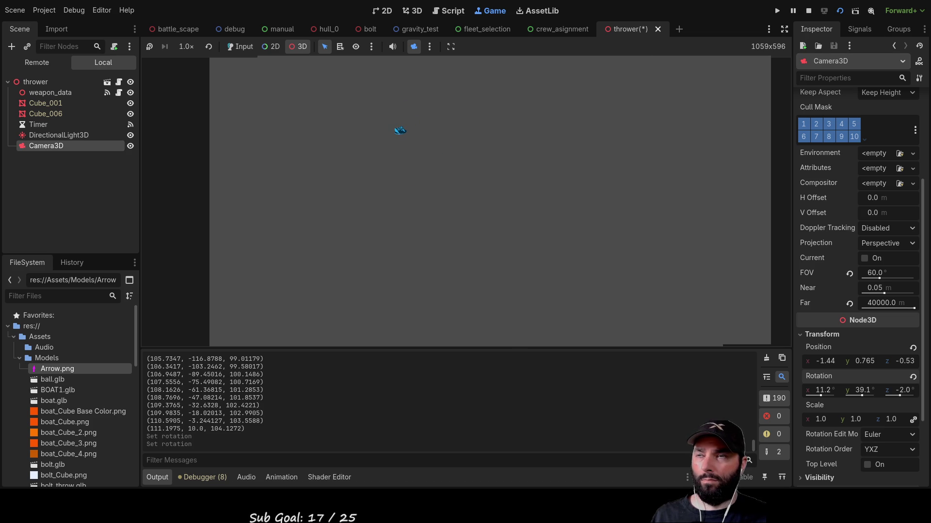
pyautogui.press('F6')
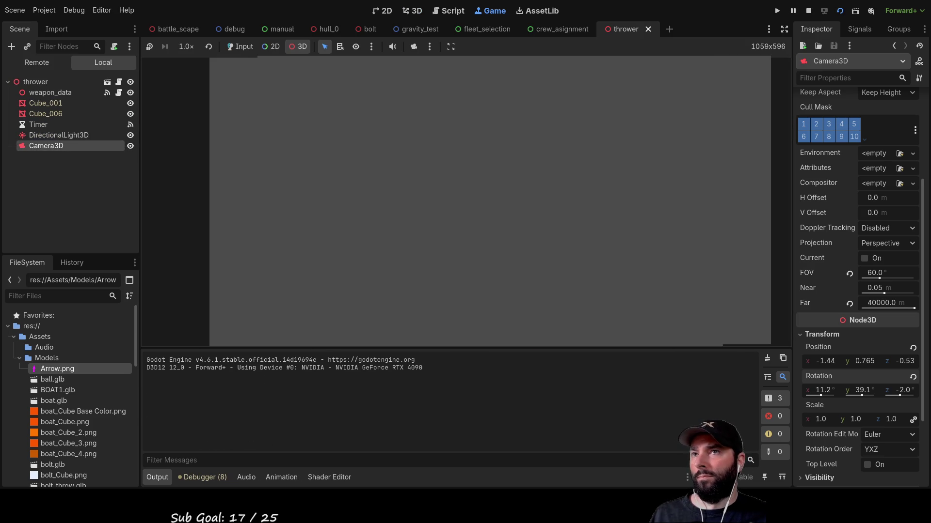
# Stop the game and turn off One Shot on the thrower's Timer so it repeats every 3.0 s
pyautogui.press('F8')
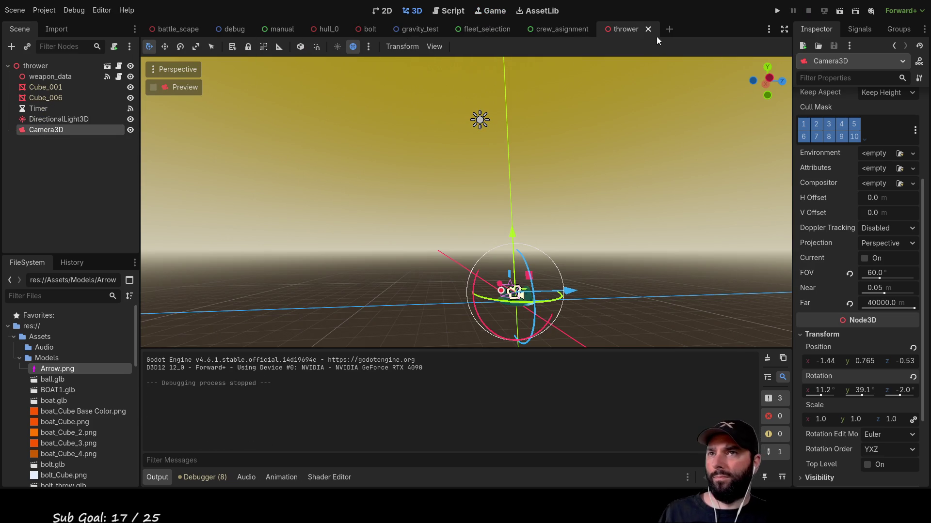
pyautogui.click(118, 68)
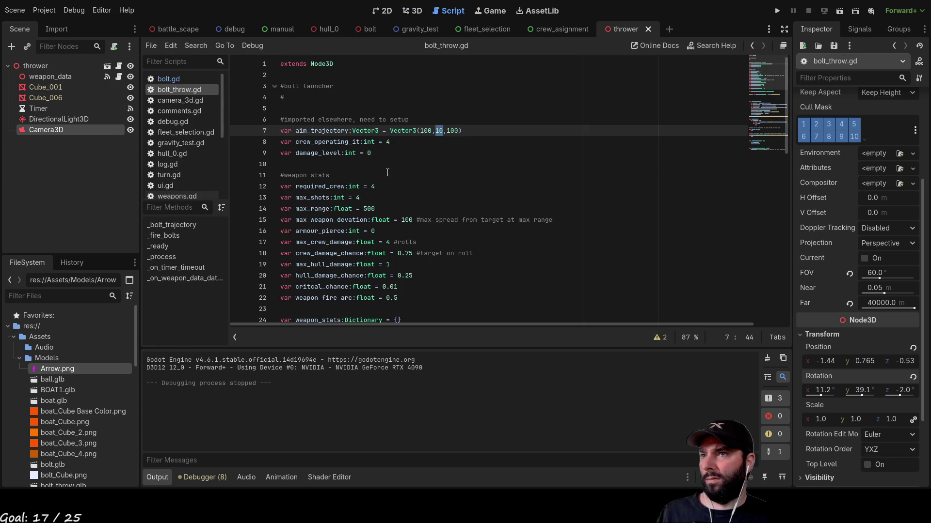
pyautogui.scroll(-10, 420, 195)
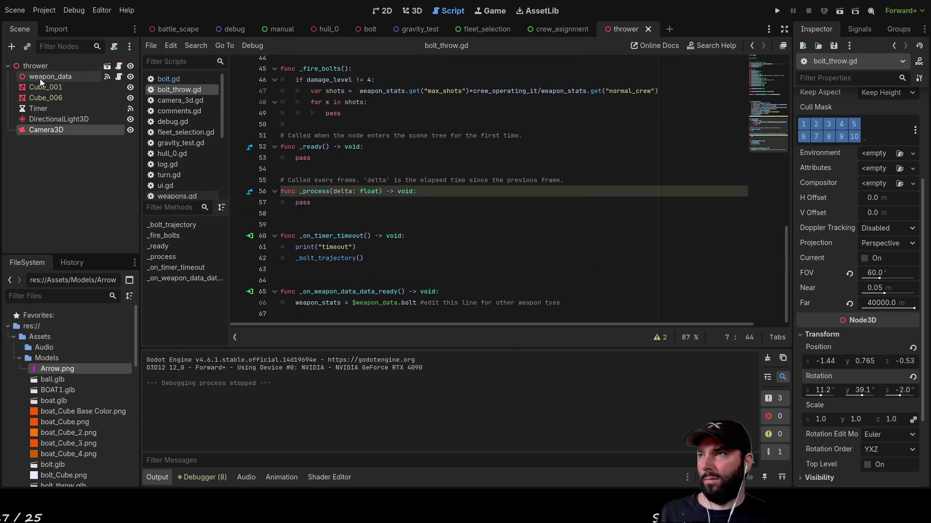
pyautogui.click(95, 109)
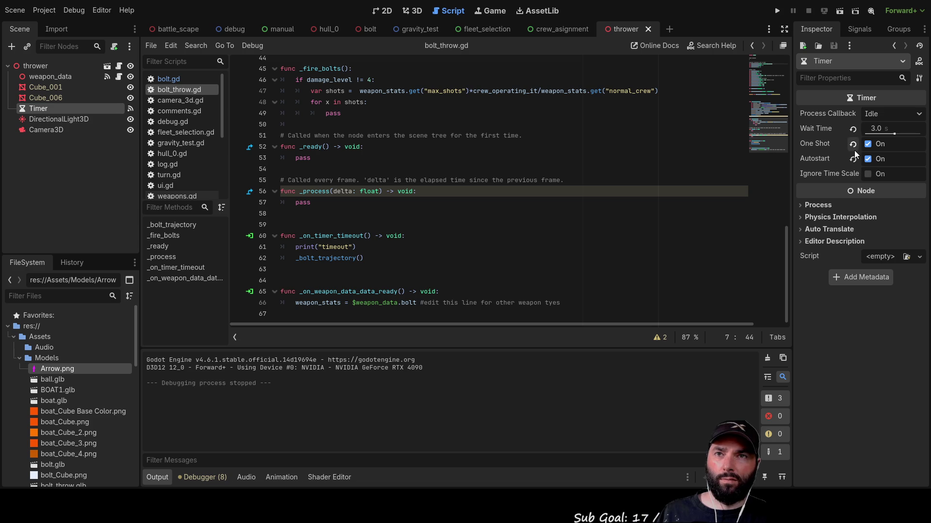
pyautogui.click(868, 144)
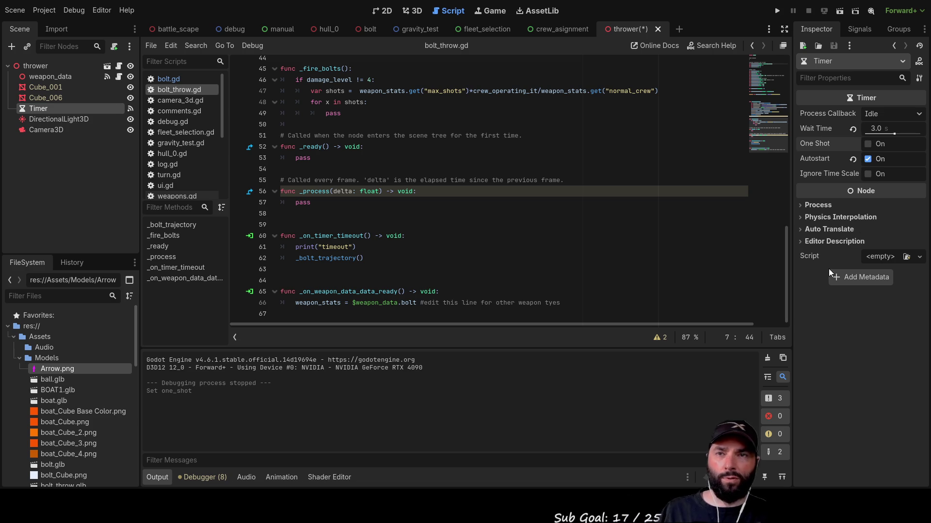
# Run the thrower scene, select Camera3D, enable camera override, then stop the game with F8
pyautogui.click(840, 11)
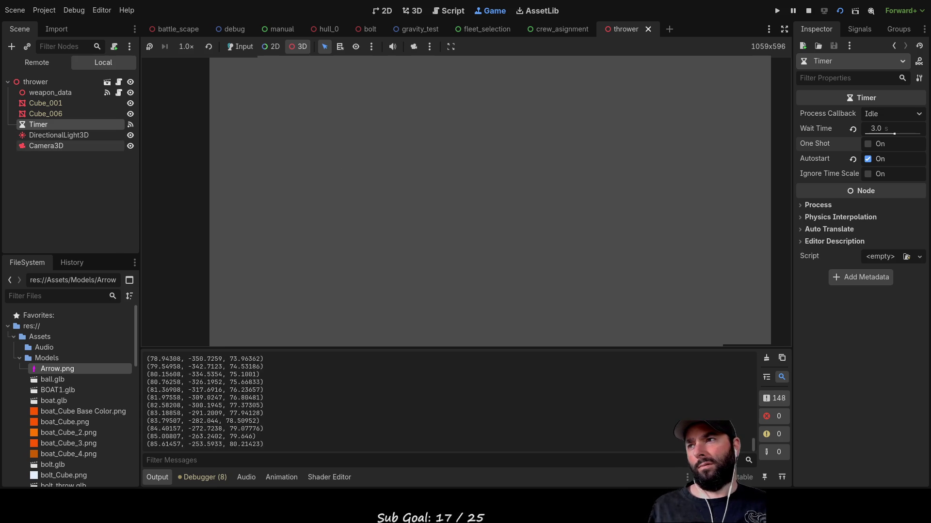
pyautogui.click(46, 146)
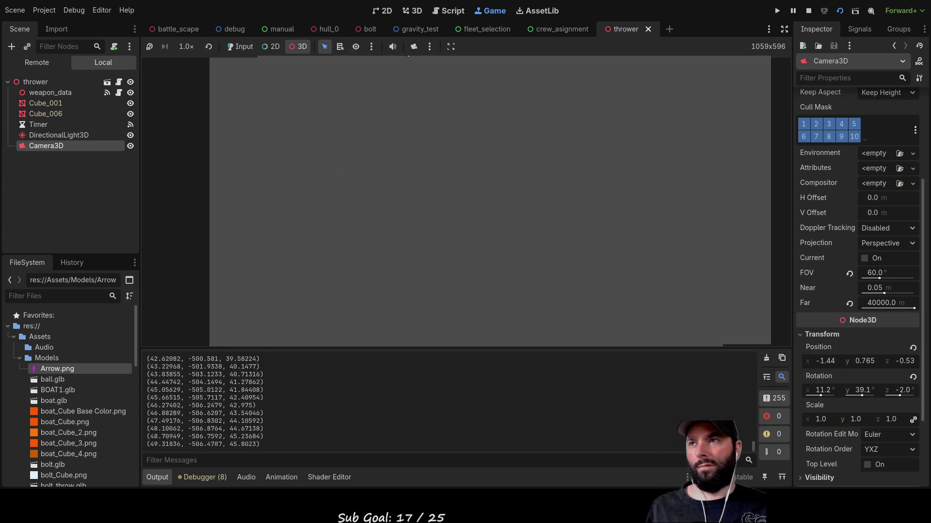
pyautogui.click(413, 46)
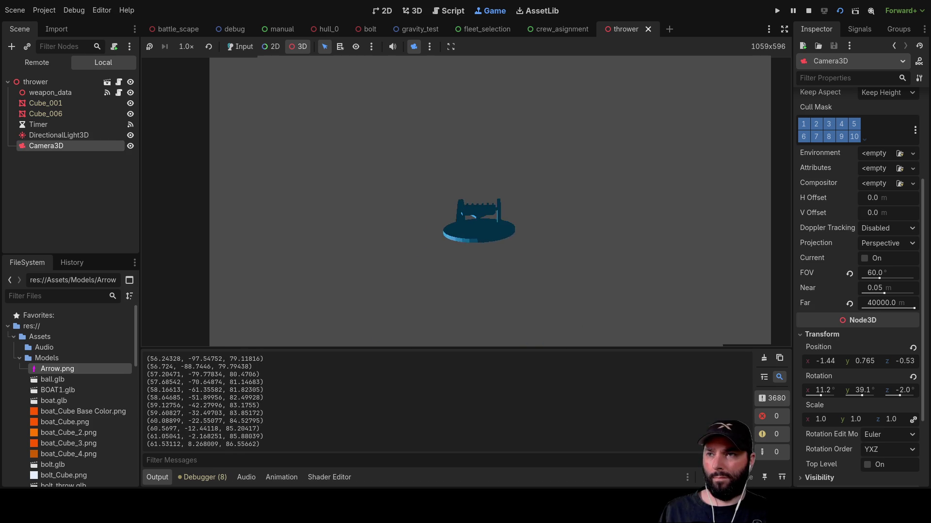
pyautogui.press('F8')
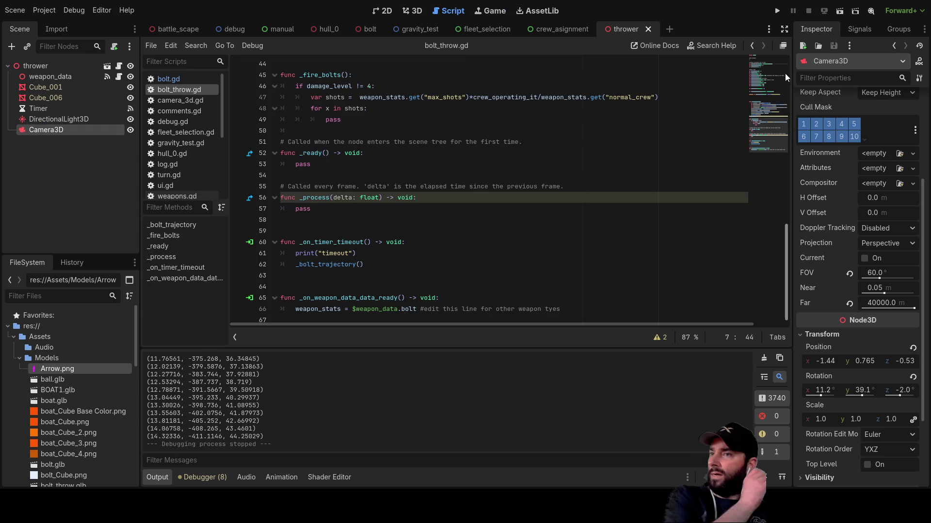
# Switch to the bolt scene and open weapons.gd from the script list
pyautogui.click(368, 29)
pyautogui.scroll(-5, 447, 233)
pyautogui.scroll(15, 447, 234)
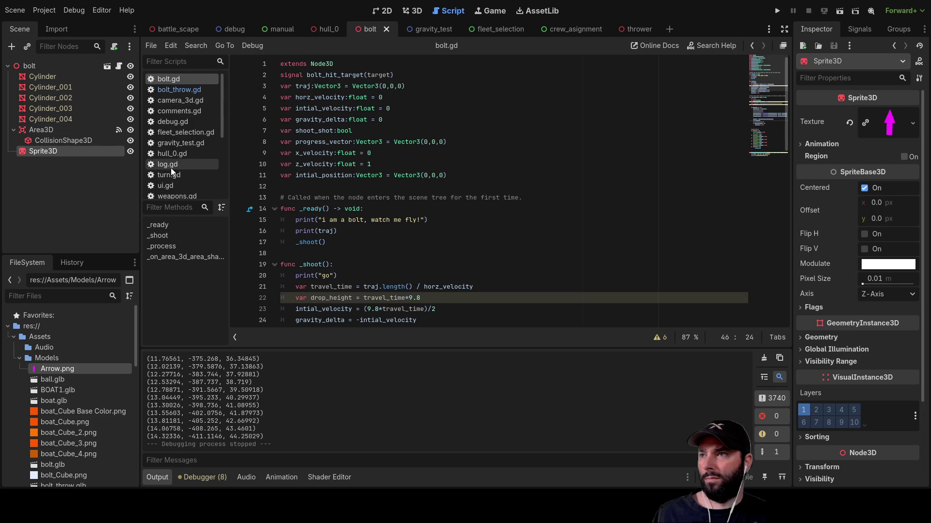
pyautogui.scroll(-4, 185, 126)
pyautogui.scroll(-3, 185, 127)
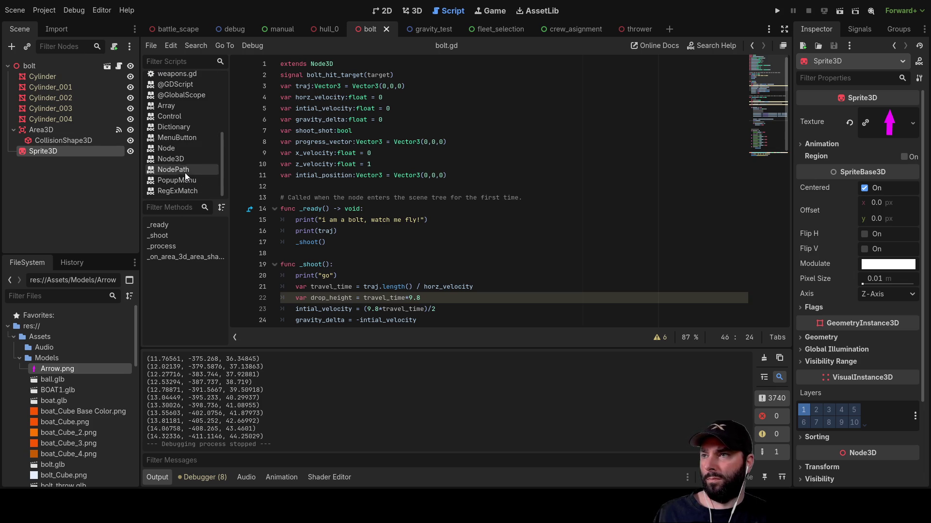
pyautogui.scroll(5, 185, 173)
pyautogui.click(189, 154)
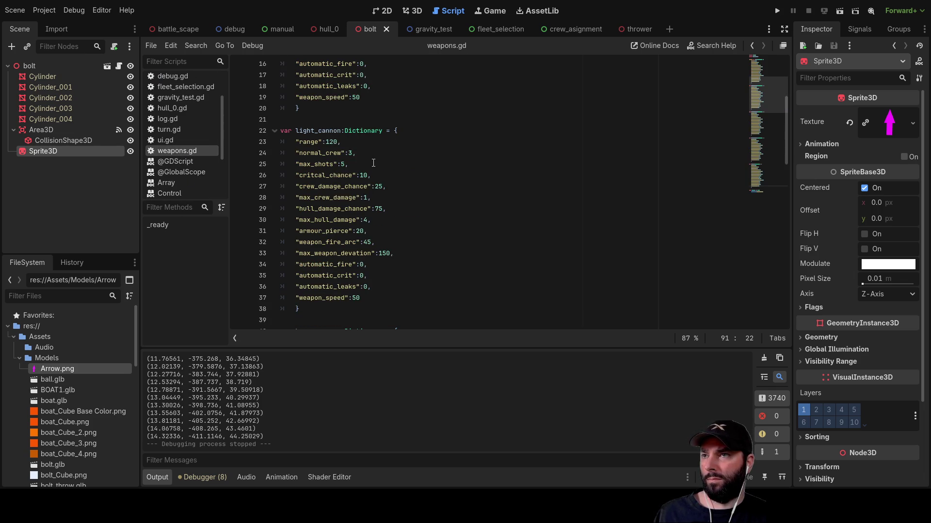
# Change max_weapon_devation on line 15 from 100 to 10, then return to the thrower scene
pyautogui.scroll(4, 360, 127)
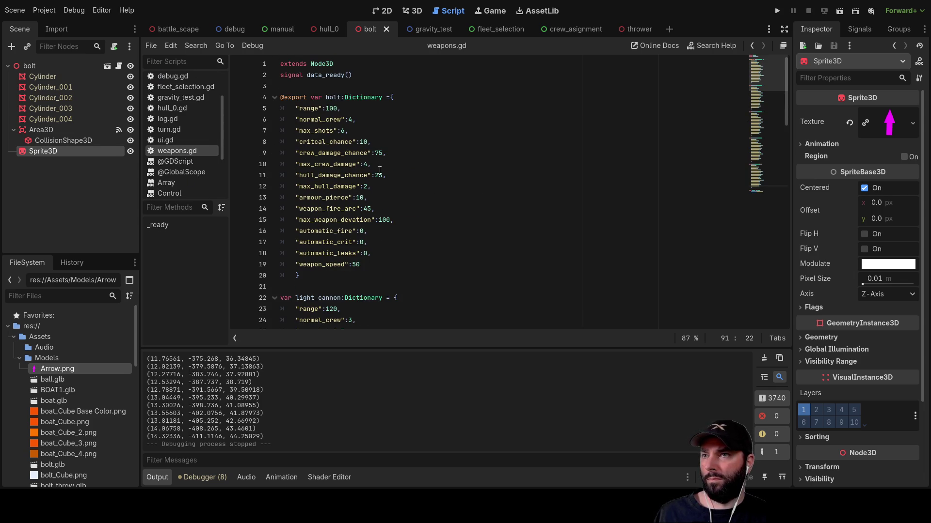
pyautogui.click(390, 221)
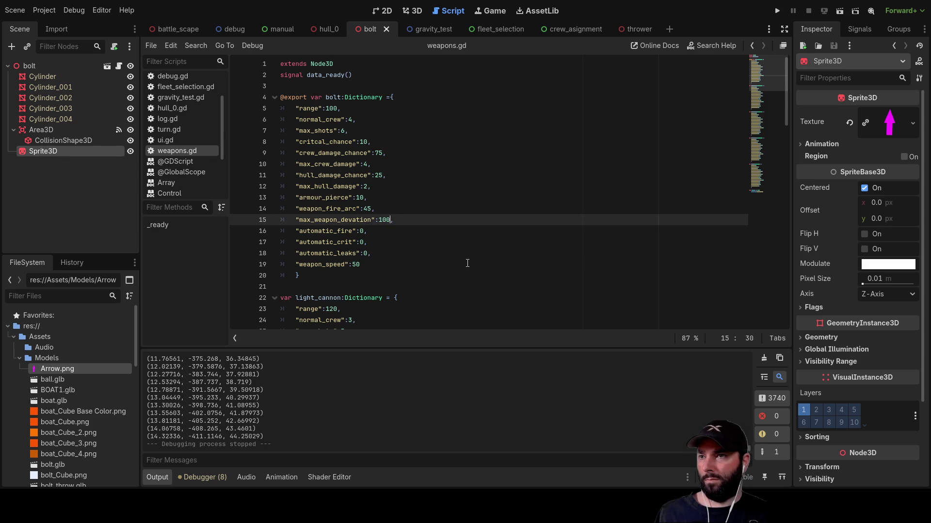
pyautogui.press('BackSpace')
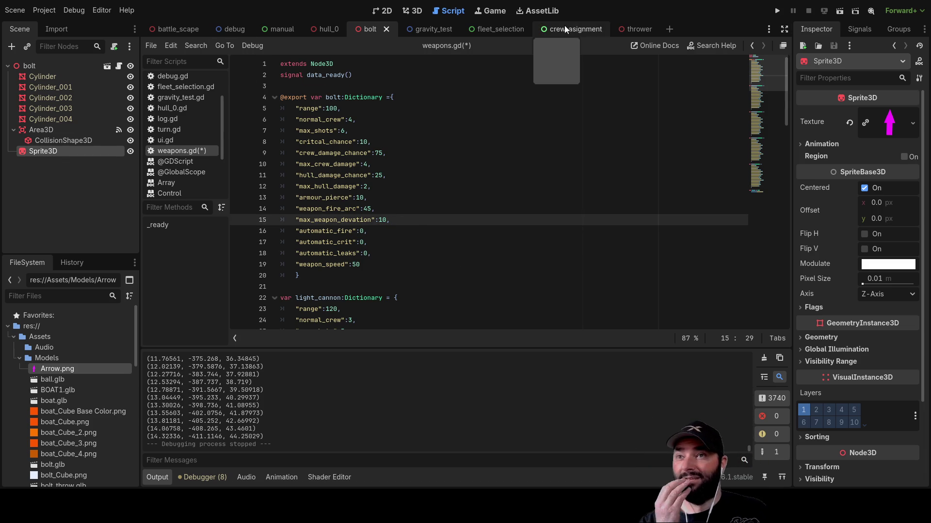
pyautogui.click(643, 27)
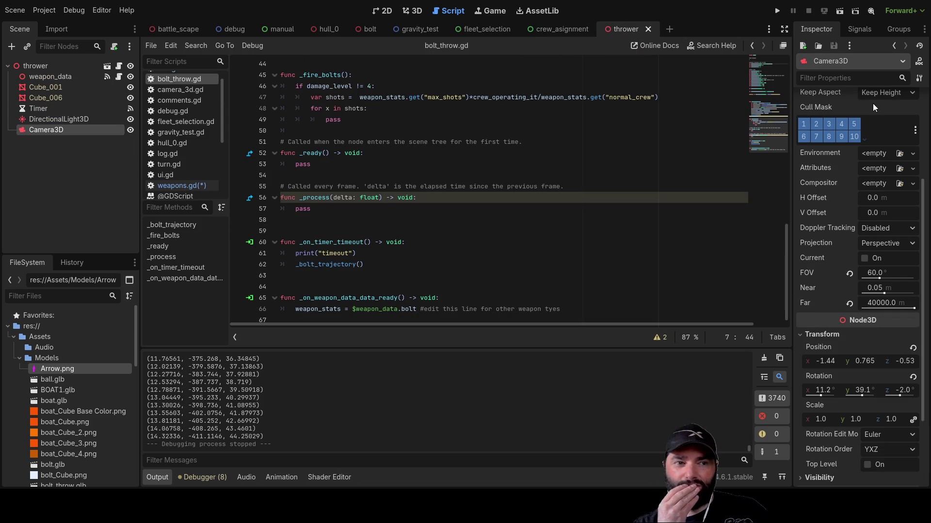
# Run the thrower scene with the editor camera override, then stop it after bolt positions are logged
pyautogui.click(839, 11)
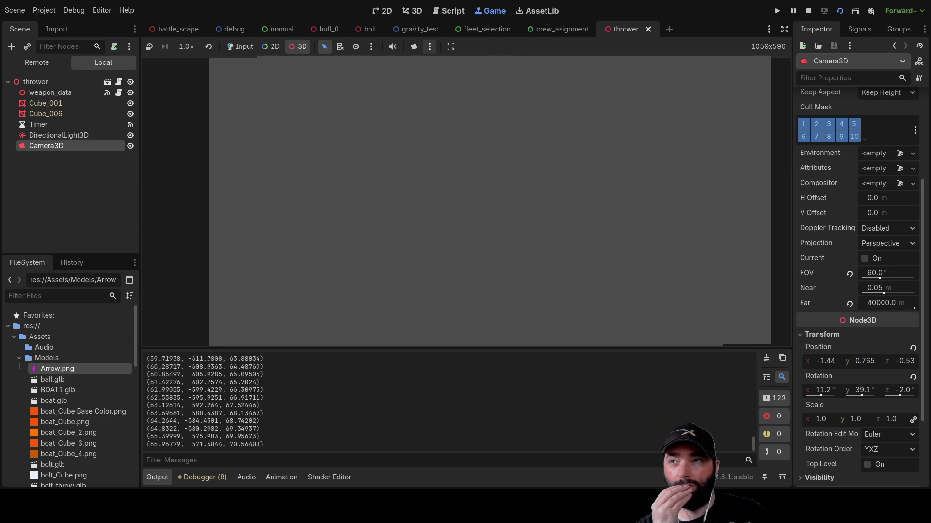
pyautogui.click(413, 46)
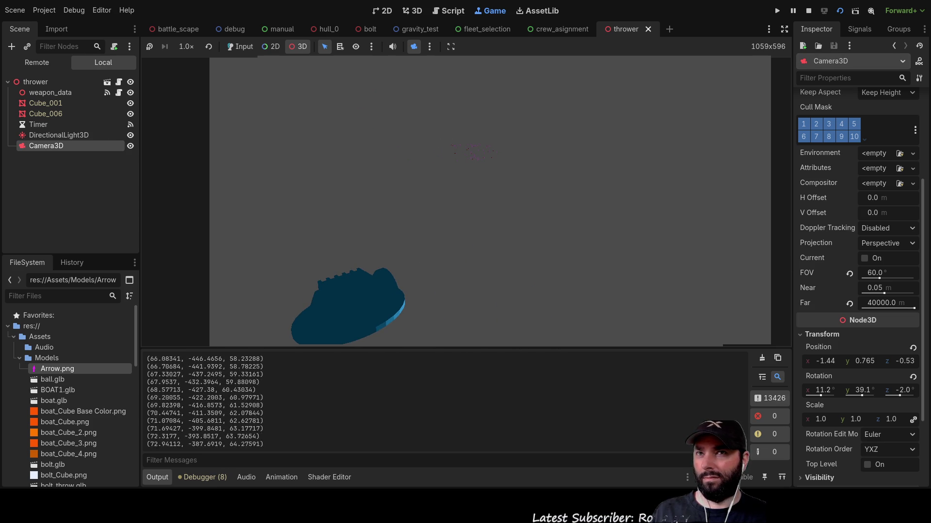
pyautogui.click(808, 10)
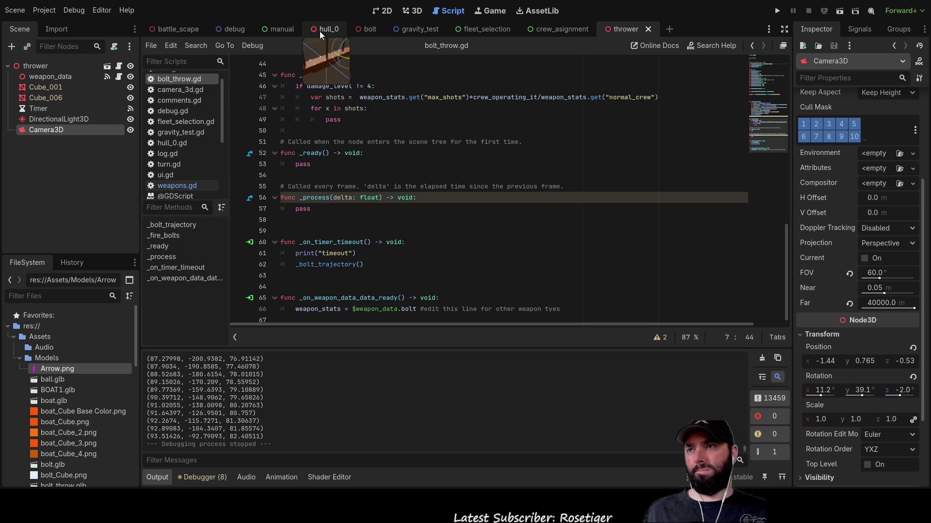
pyautogui.click(361, 30)
pyautogui.scroll(-7, 468, 210)
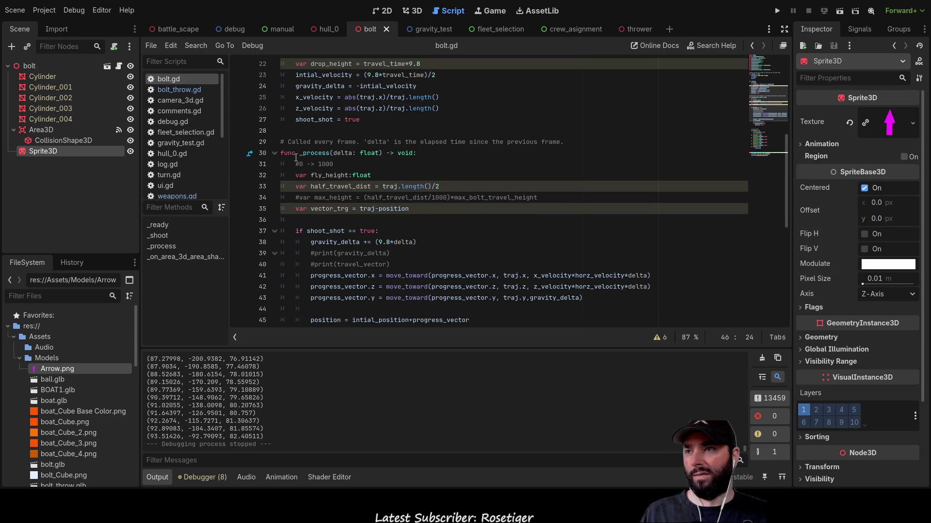
pyautogui.scroll(-3, 346, 234)
pyautogui.moveTo(311, 220); pyautogui.dragTo(474, 220)
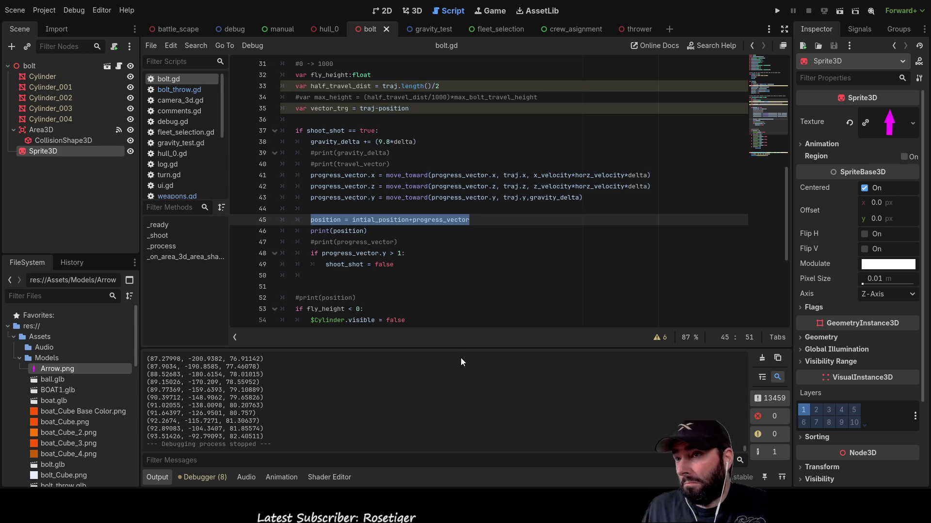
pyautogui.doubleClick(348, 231)
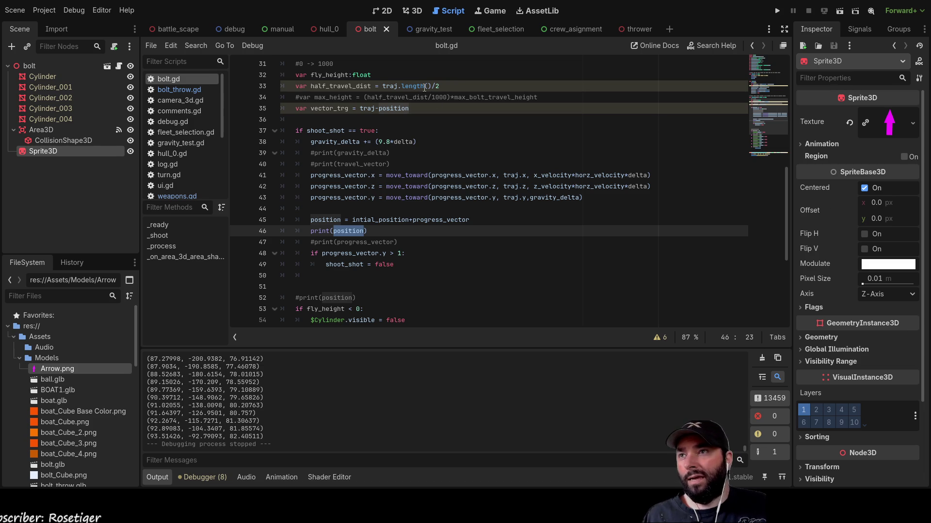
pyautogui.click(644, 27)
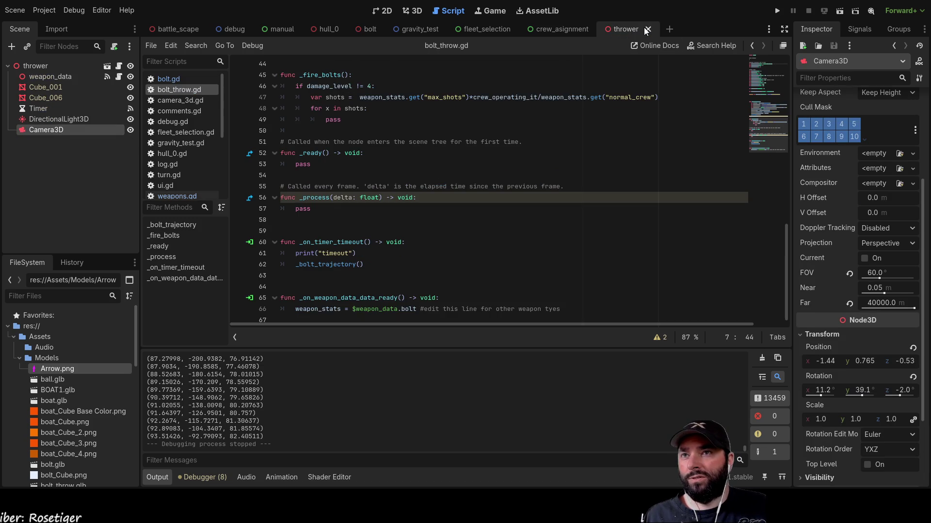
# Launch the thrower scene and enable the camera override to watch the magenta bolts fly
pyautogui.click(839, 13)
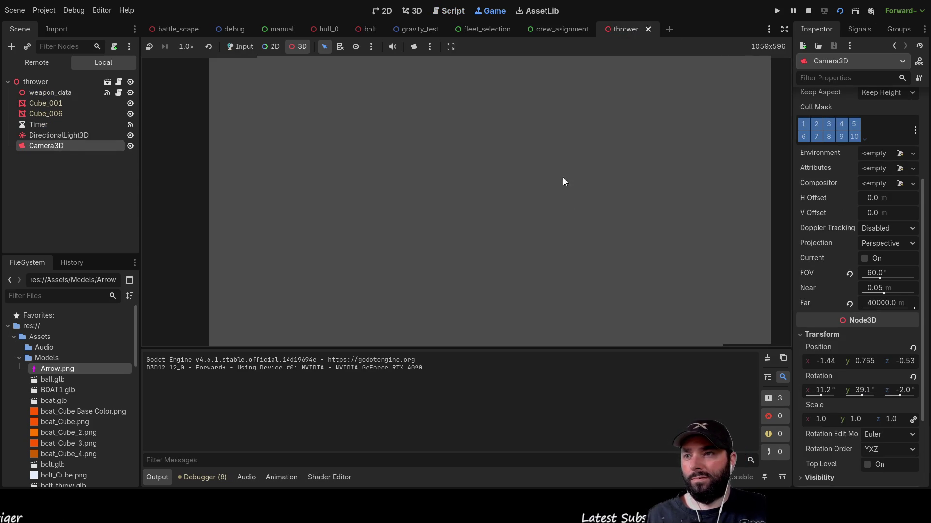
pyautogui.click(413, 47)
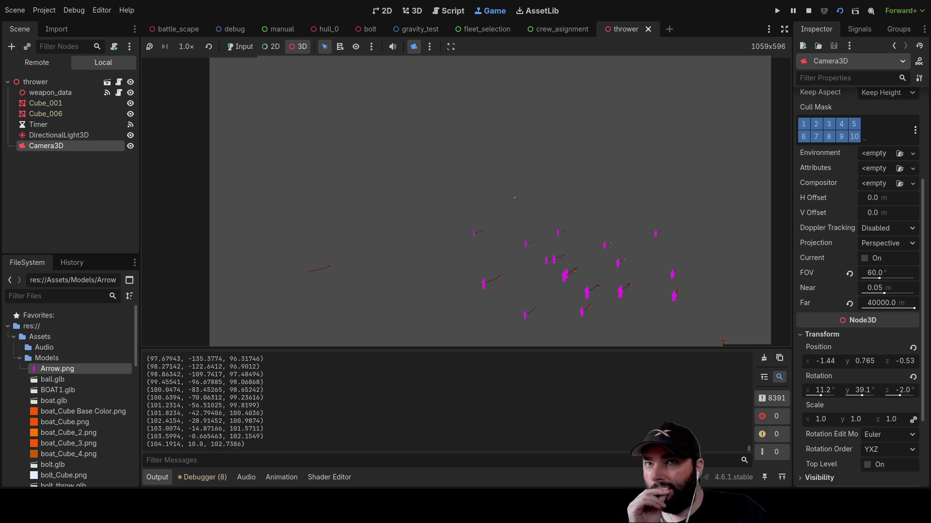
# Stop the game, rerun the thrower scene with camera override, then stop it again
pyautogui.click(808, 10)
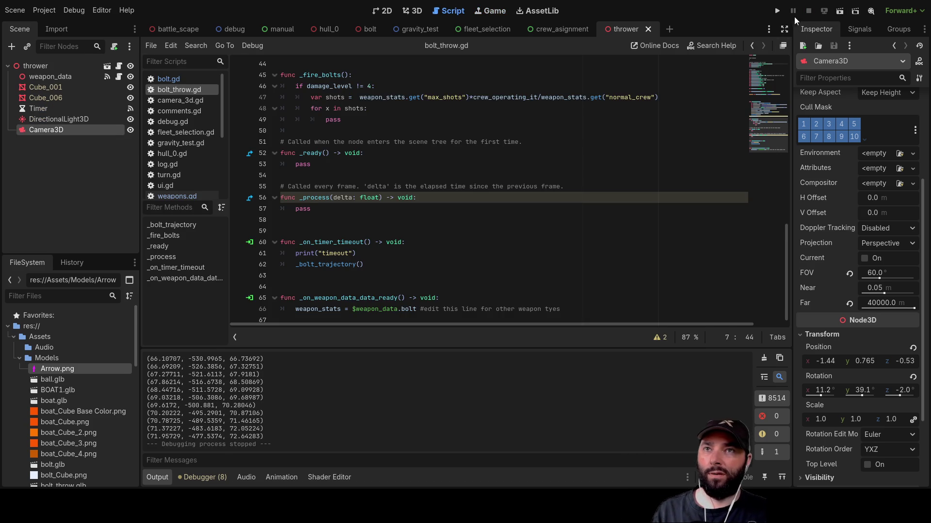
pyautogui.click(842, 12)
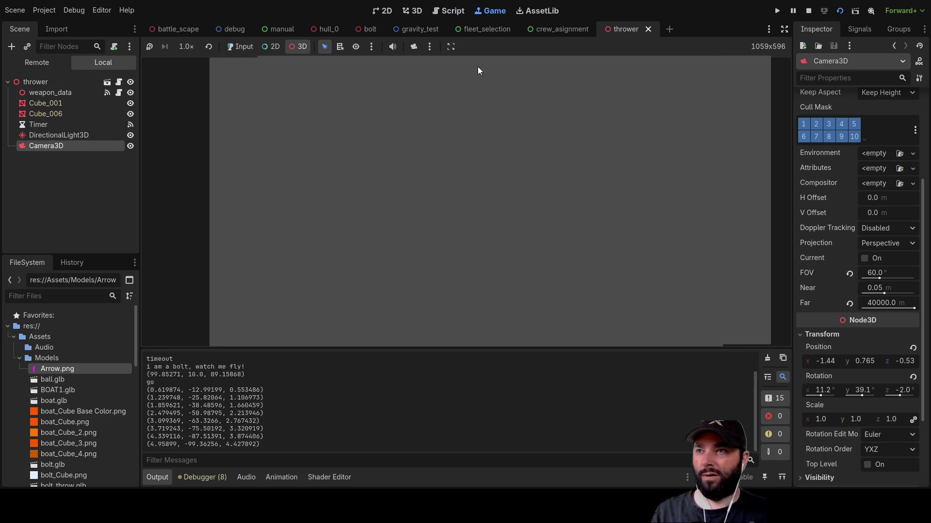
pyautogui.click(413, 46)
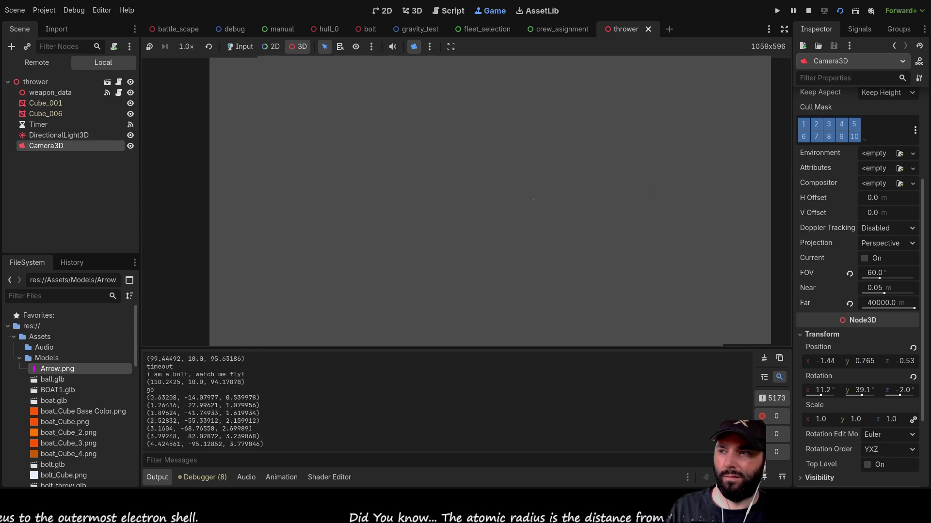
pyautogui.click(808, 10)
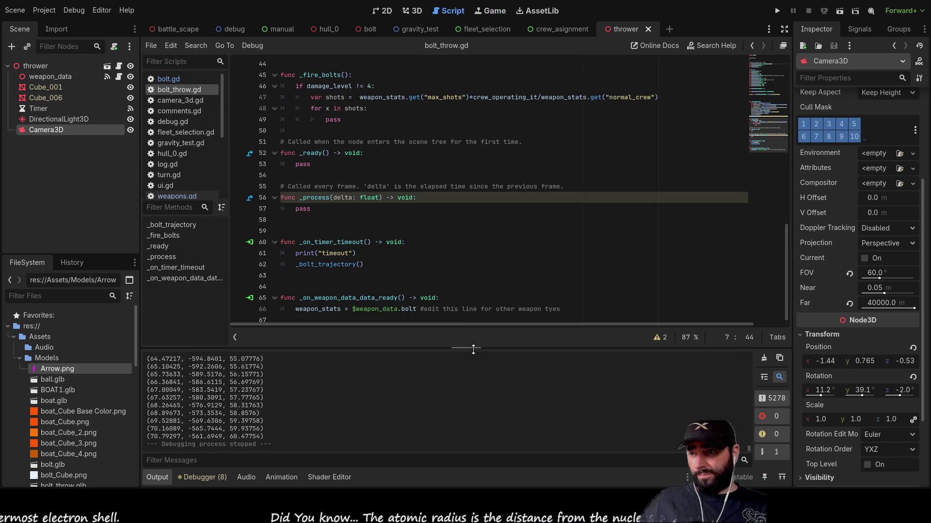
pyautogui.moveTo(473, 349); pyautogui.dragTo(474, 149)
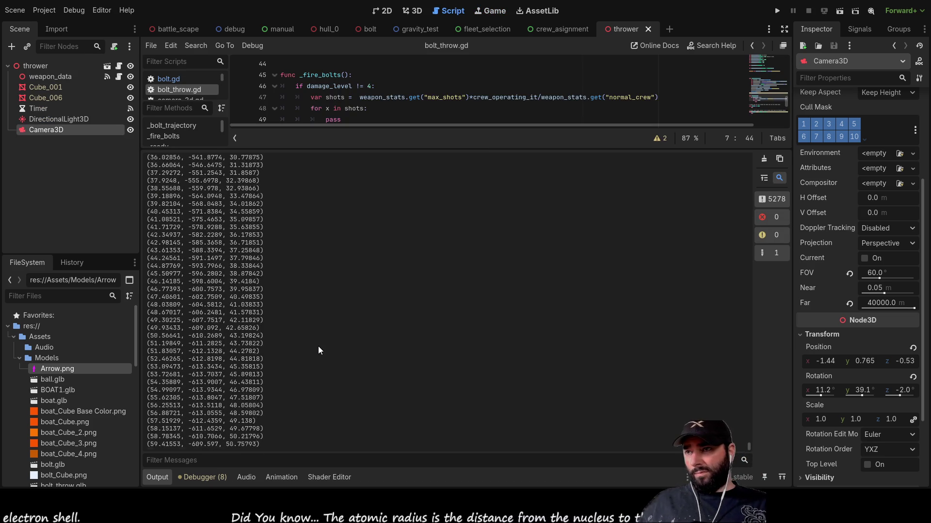
pyautogui.scroll(20, 314, 350)
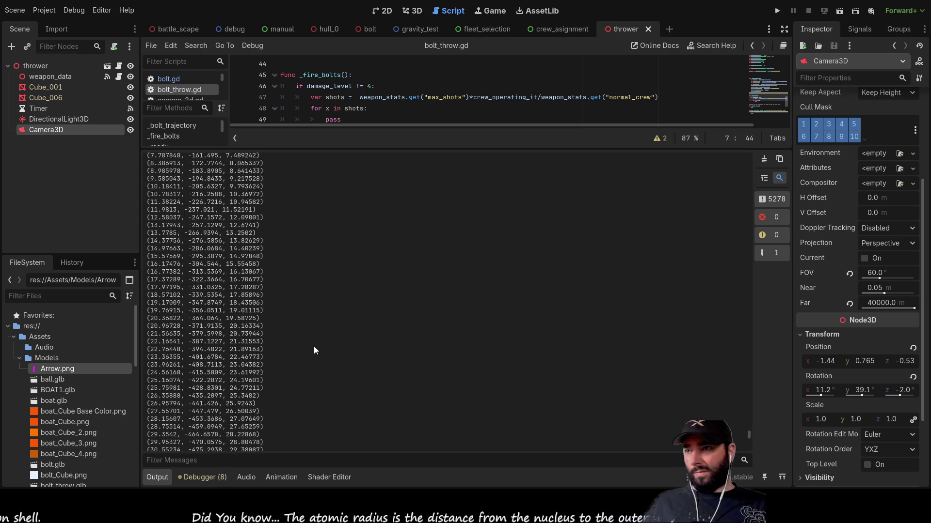
pyautogui.scroll(-10, 314, 347)
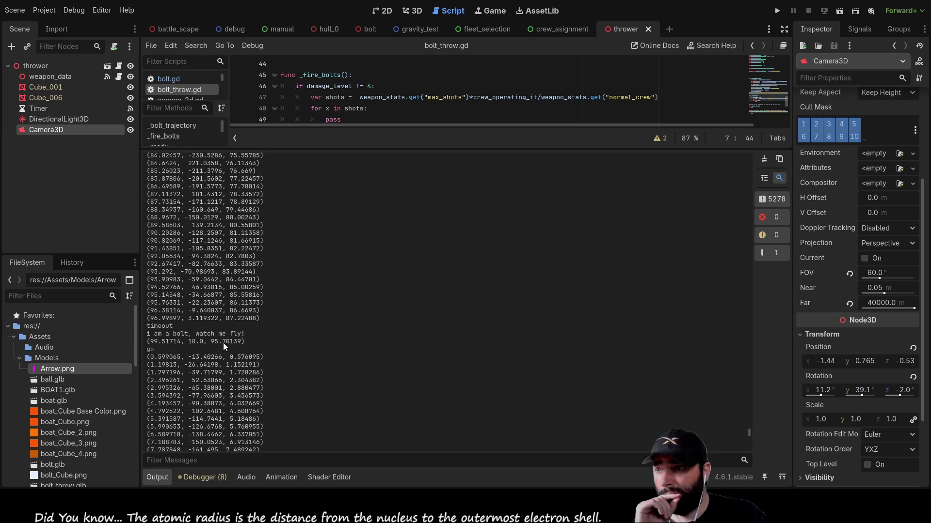
pyautogui.scroll(-15, 224, 344)
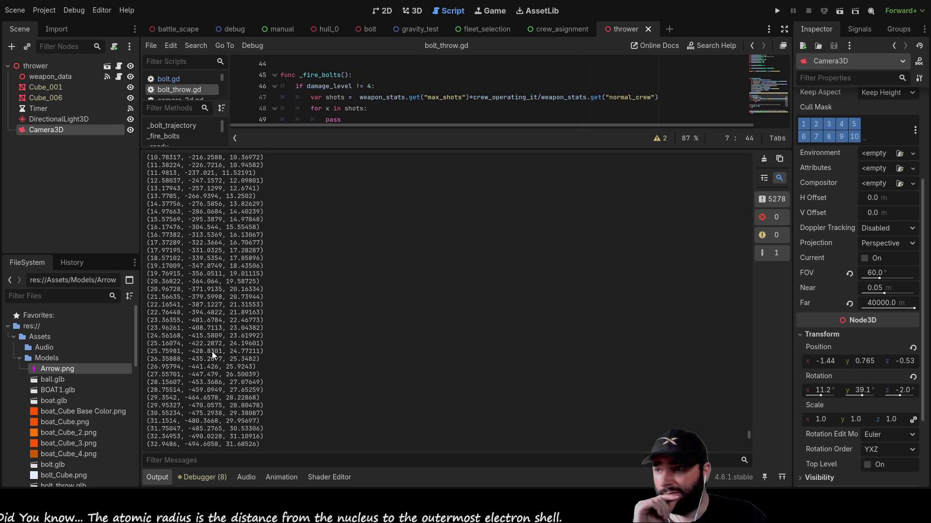
pyautogui.scroll(-3, 205, 387)
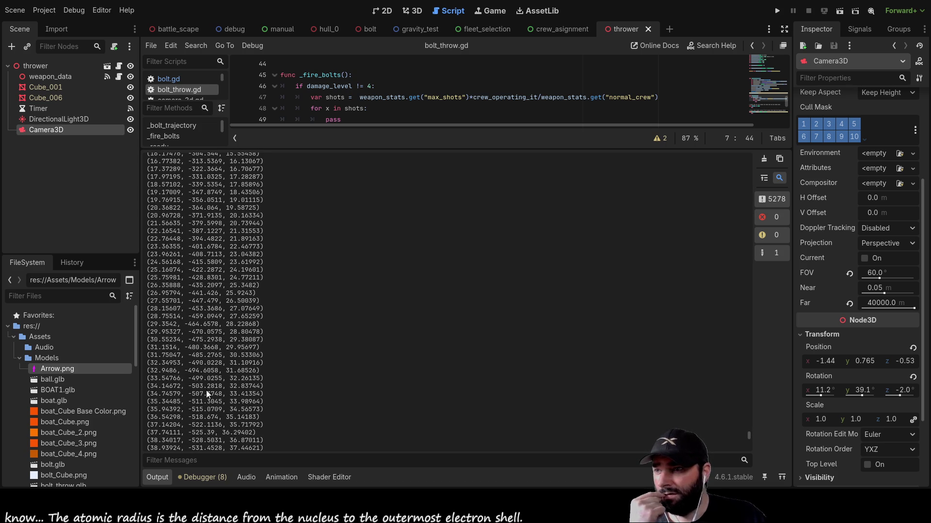
pyautogui.scroll(-3, 204, 396)
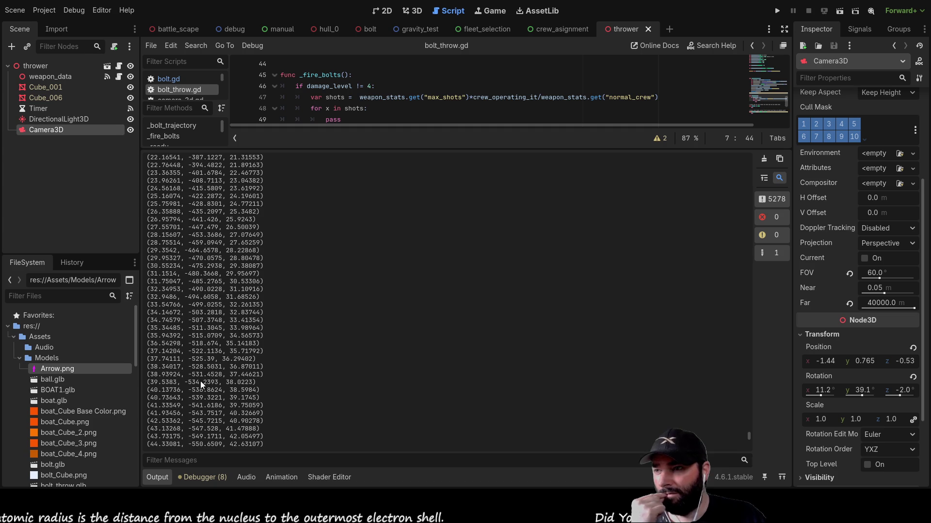
pyautogui.scroll(-5, 201, 384)
pyautogui.scroll(-5, 208, 408)
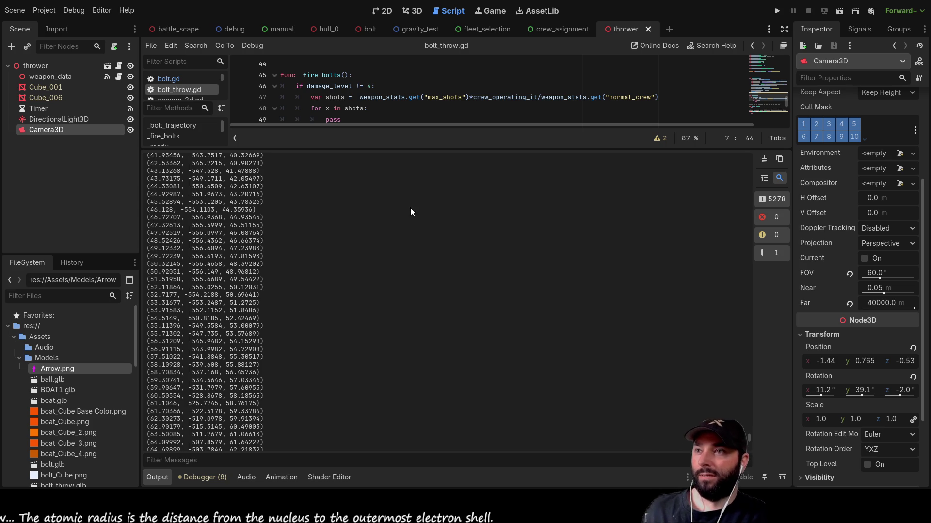
pyautogui.moveTo(445, 151); pyautogui.dragTo(442, 356)
pyautogui.scroll(8, 441, 256)
pyautogui.scroll(5, 441, 257)
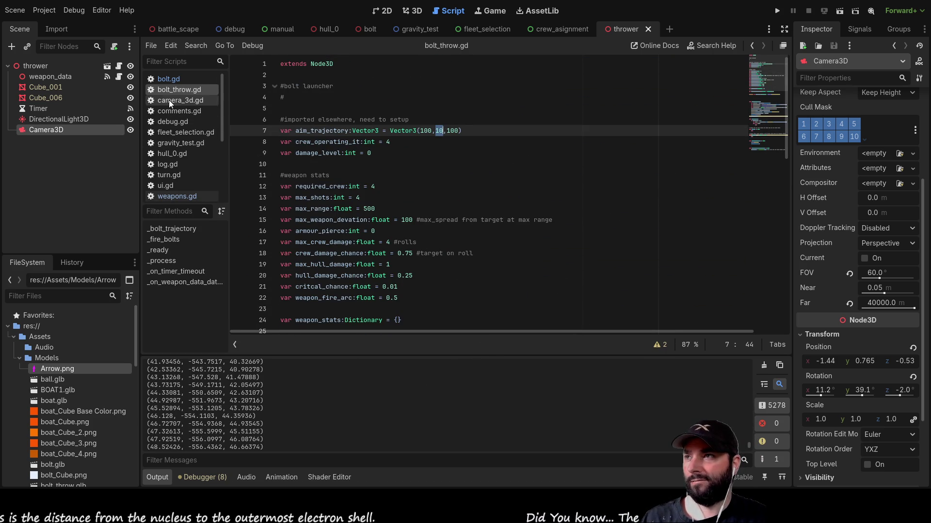
# In bolt.gd, change line 38's gravity step to gravity_delta += (0.98*delta)
pyautogui.click(170, 77)
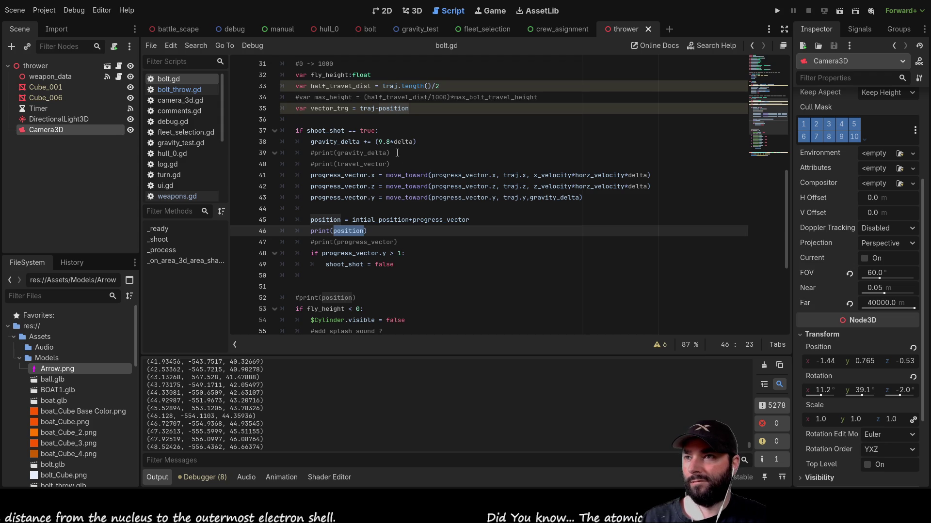
pyautogui.click(388, 141)
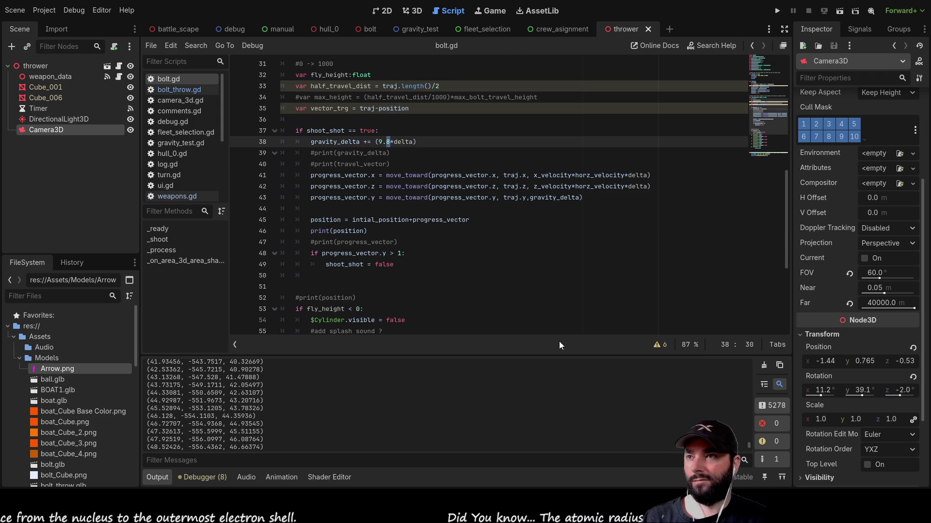
pyautogui.press('Left')
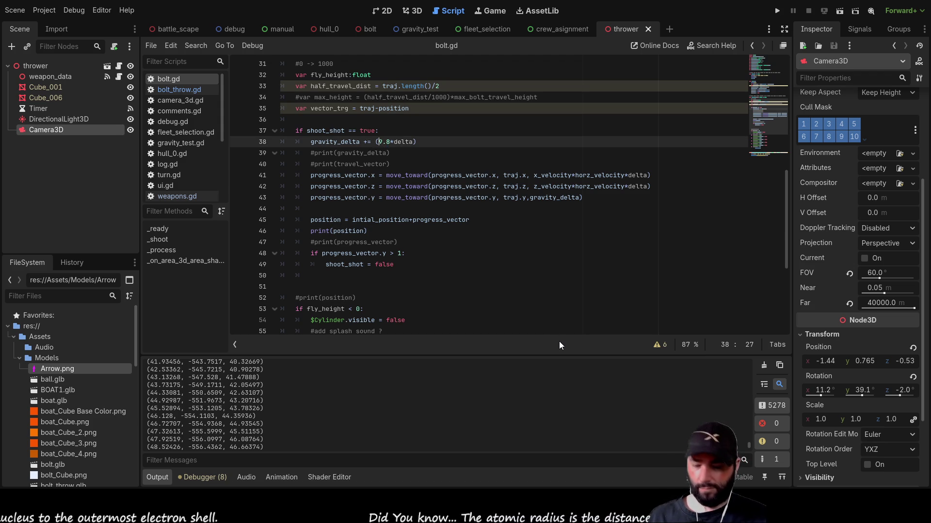
pyautogui.write('0.')
pyautogui.press('Right')
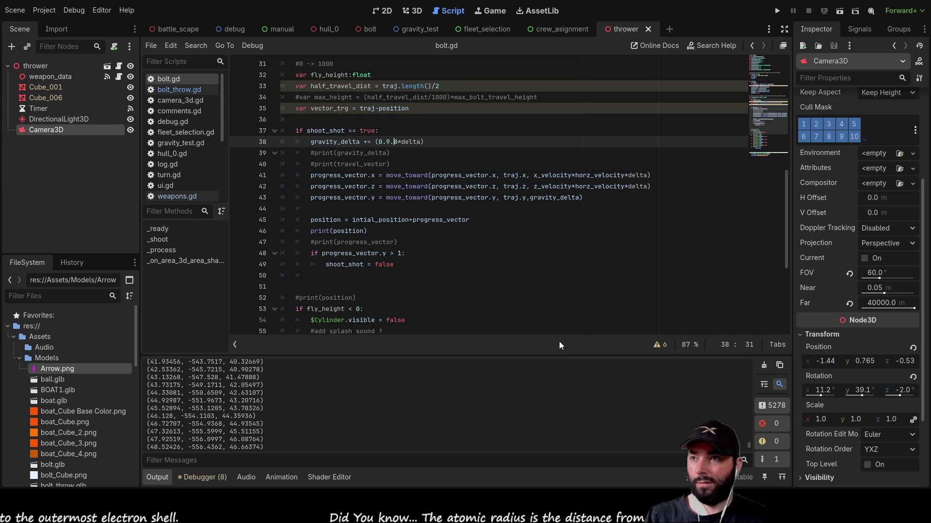
pyautogui.press('Delete')
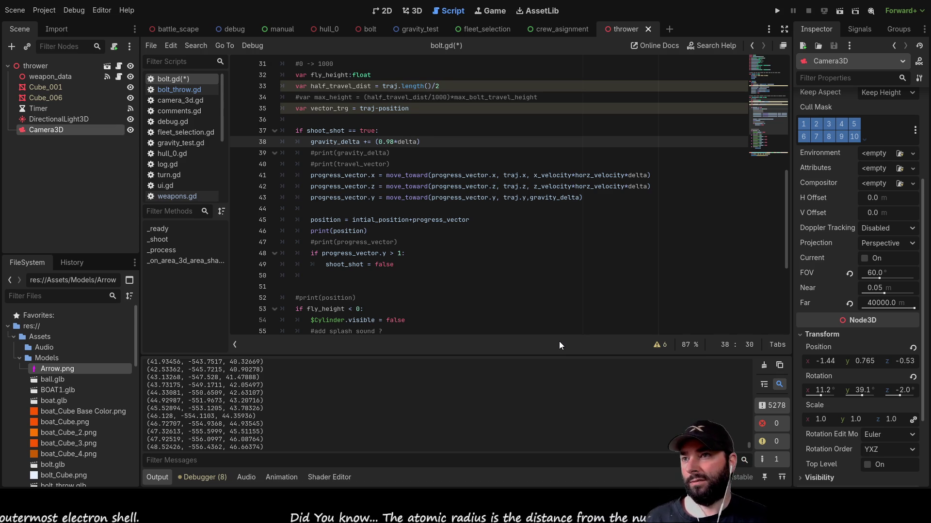
# Highlight gravity_delta and scroll up to see where it is initialised
pyautogui.doubleClick(334, 141)
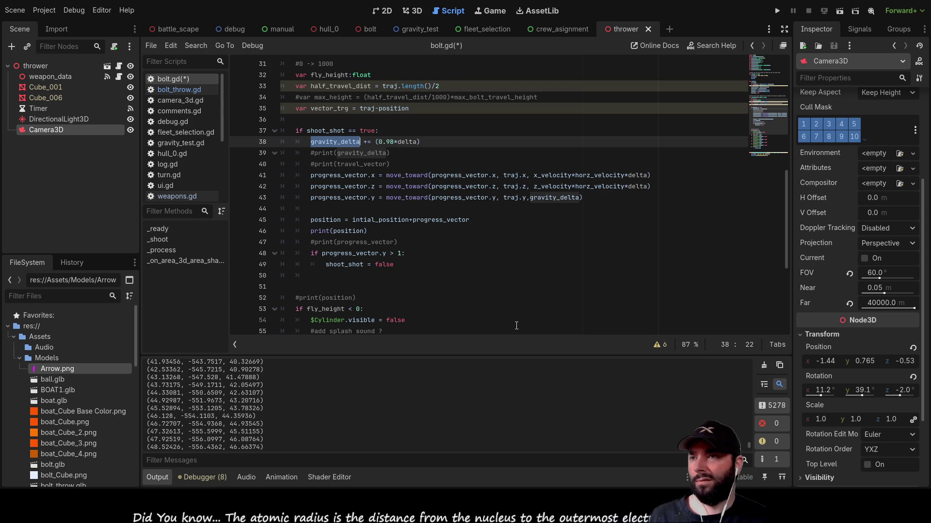
pyautogui.scroll(8, 515, 324)
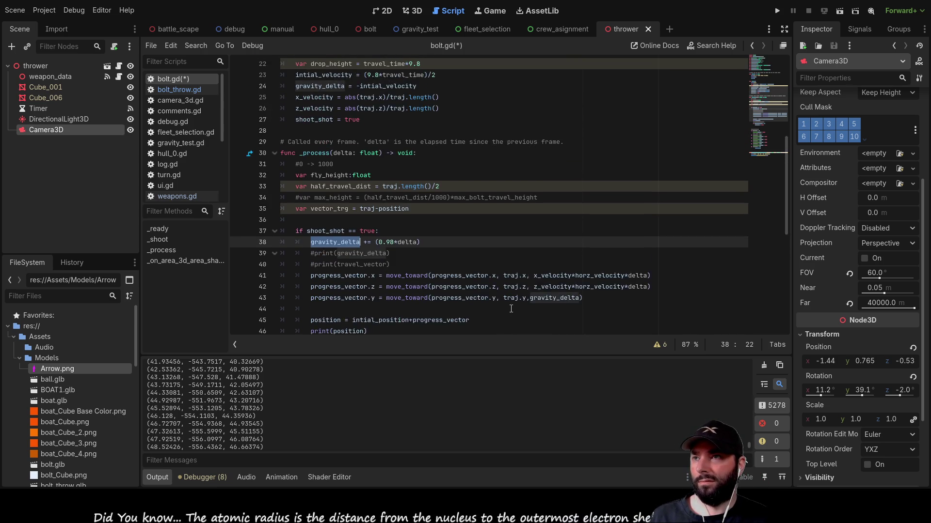
pyautogui.scroll(3, 511, 308)
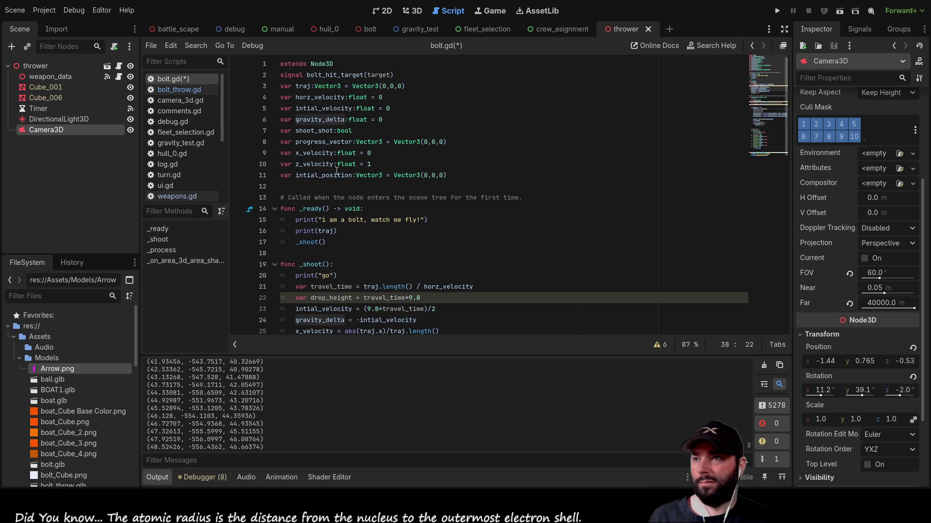
# Change line 23's initial velocity to (0.98*travel_time)/2 and run the thrower scene
pyautogui.scroll(-5, 336, 192)
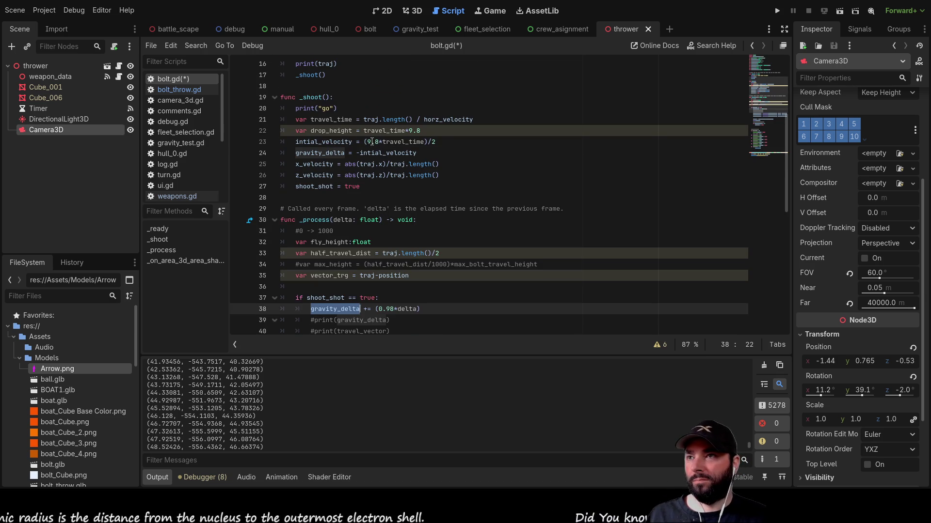
pyautogui.click(368, 142)
pyautogui.scroll(4, 427, 206)
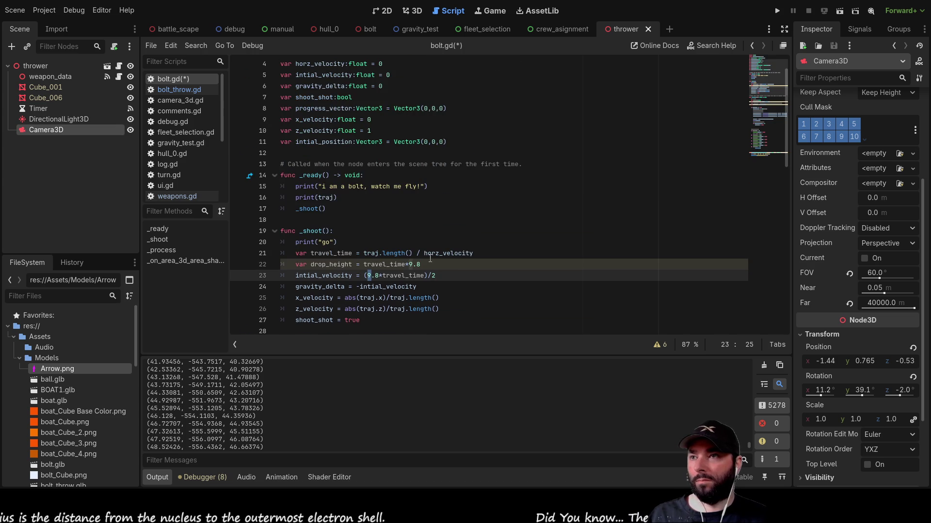
pyautogui.scroll(-4, 430, 258)
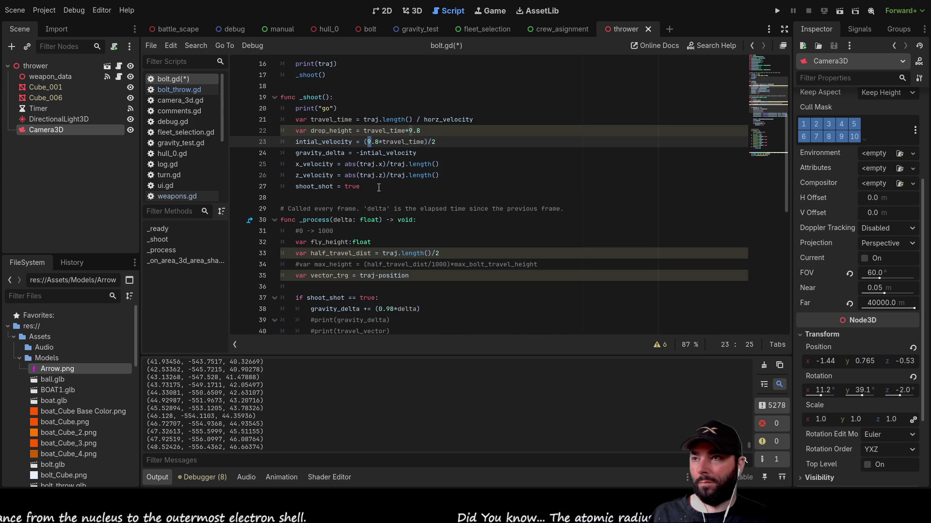
pyautogui.scroll(5, 379, 188)
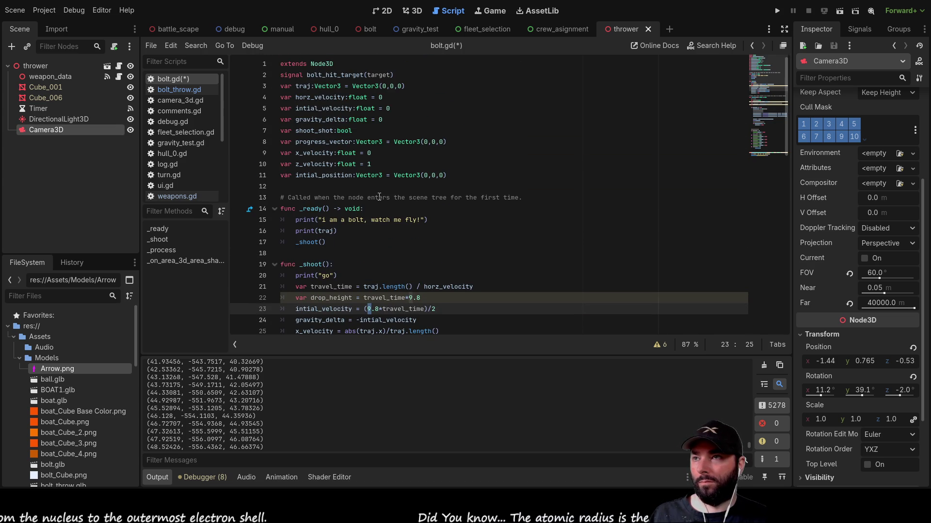
pyautogui.scroll(-4, 380, 195)
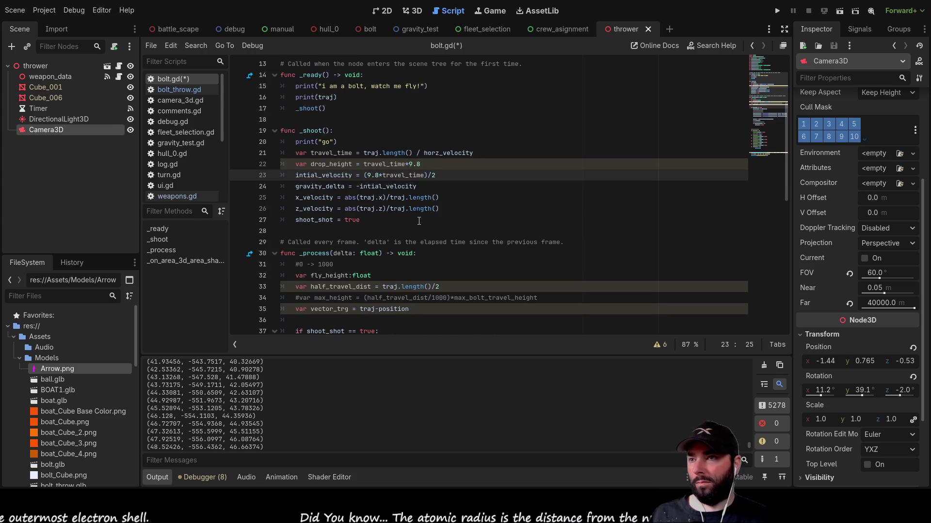
pyautogui.press('BackSpace')
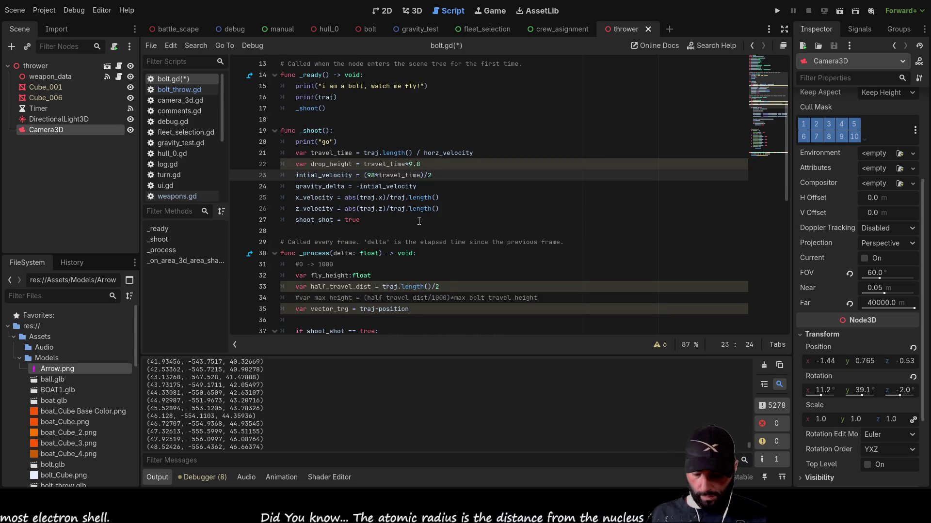
pyautogui.write('0.')
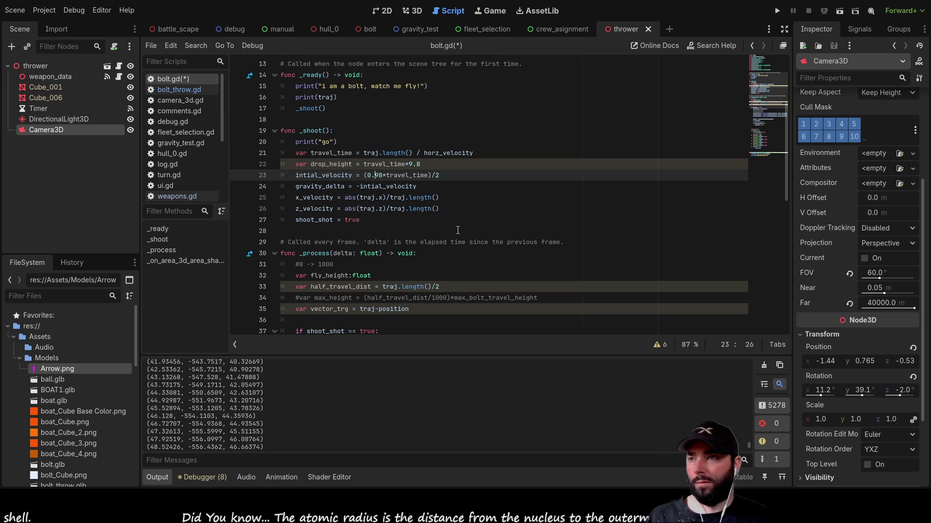
pyautogui.click(837, 12)
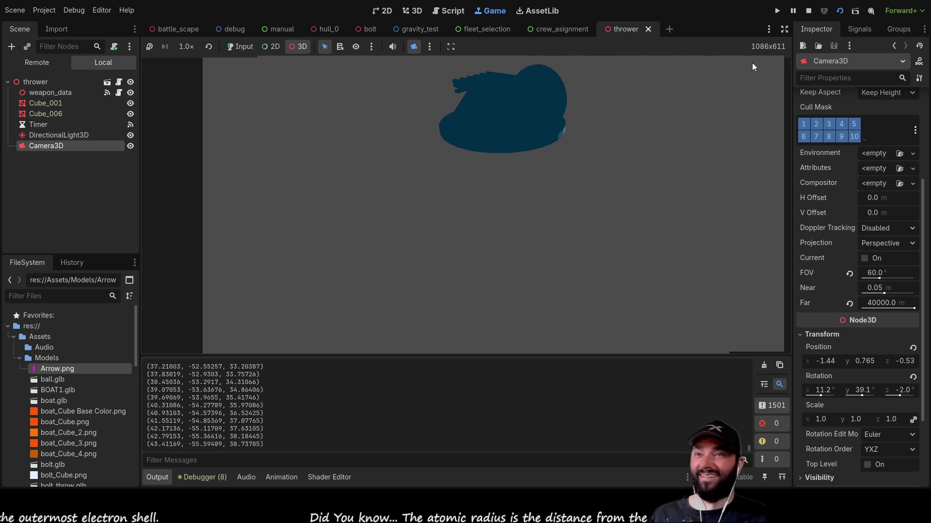
# Stop the running thrower scene with F8, returning to bolt.gd
pyautogui.press('F8')
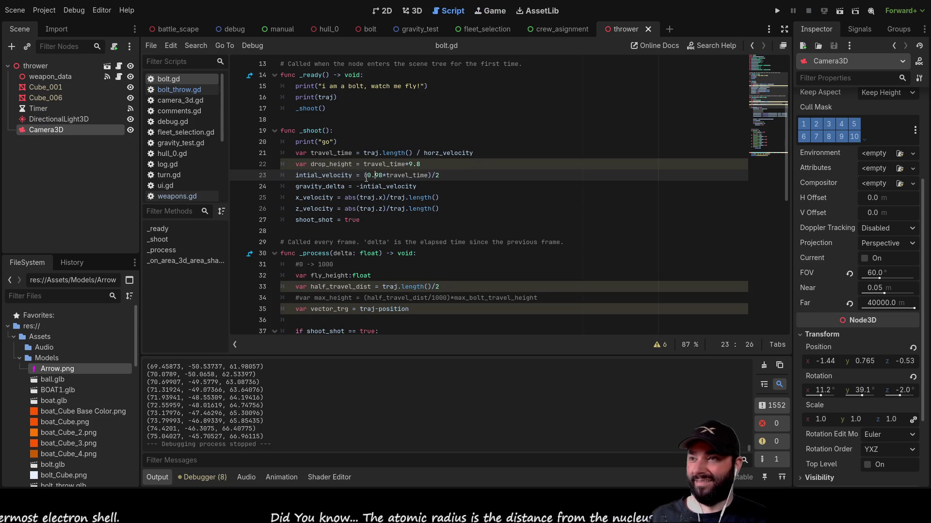
# Make line 23's initial velocity factor negative: -0.98
pyautogui.press('Right')
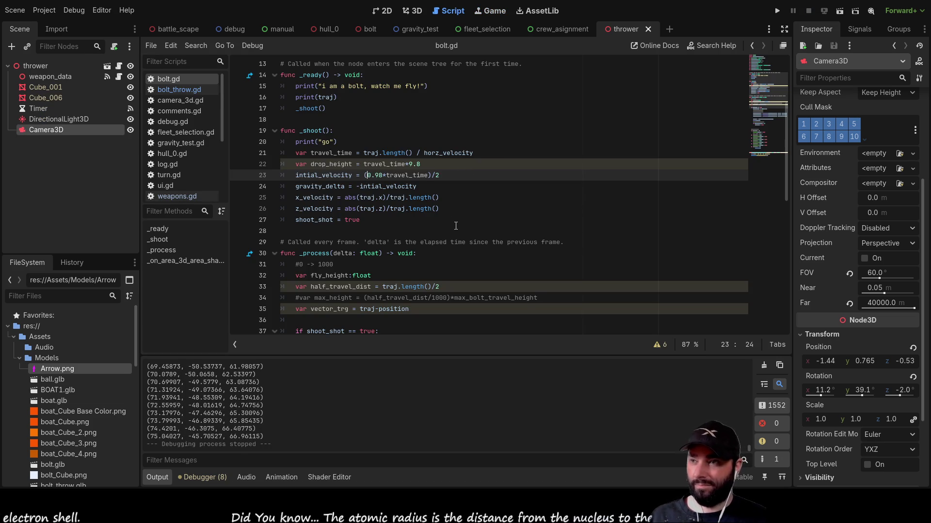
pyautogui.write('-')
pyautogui.press('Up')
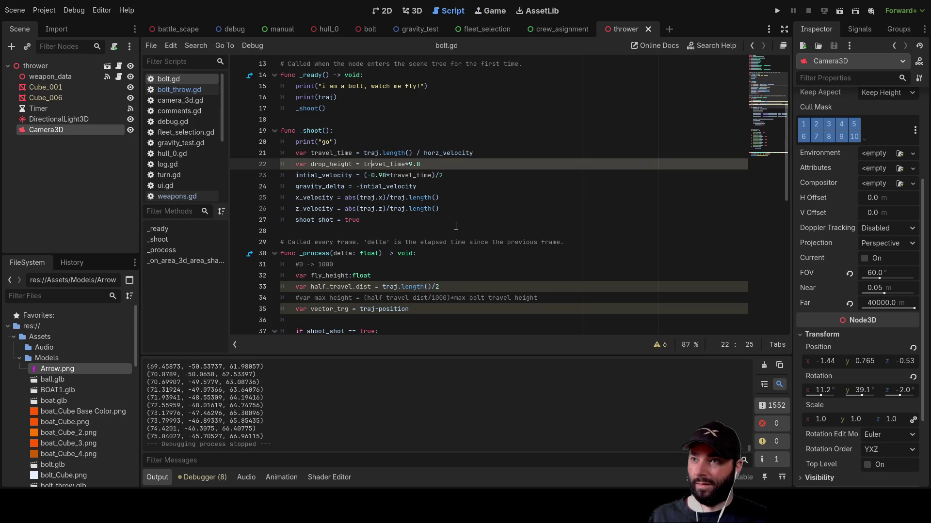
pyautogui.press('Down')
pyautogui.press('Down')
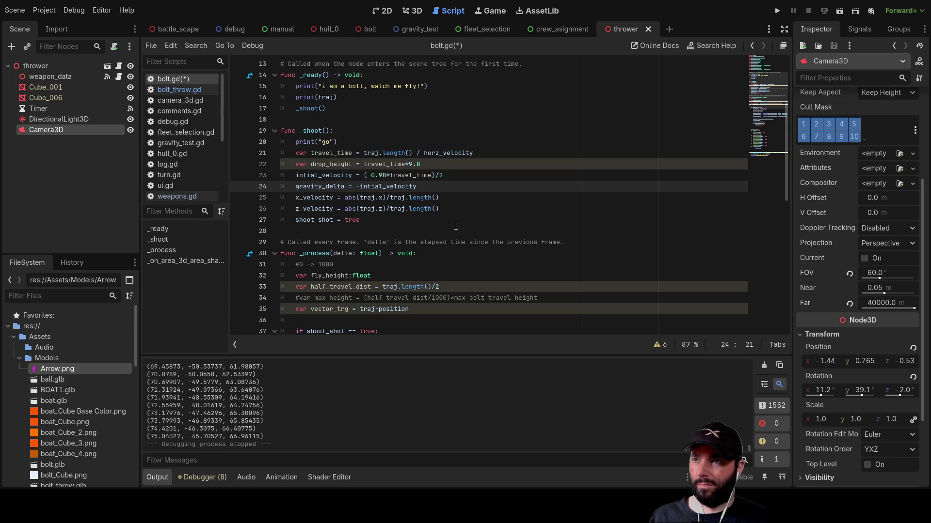
# Negate the gravity_delta argument on line 43 so progress_vector.y moves toward -gravity_delta
pyautogui.scroll(-5, 455, 226)
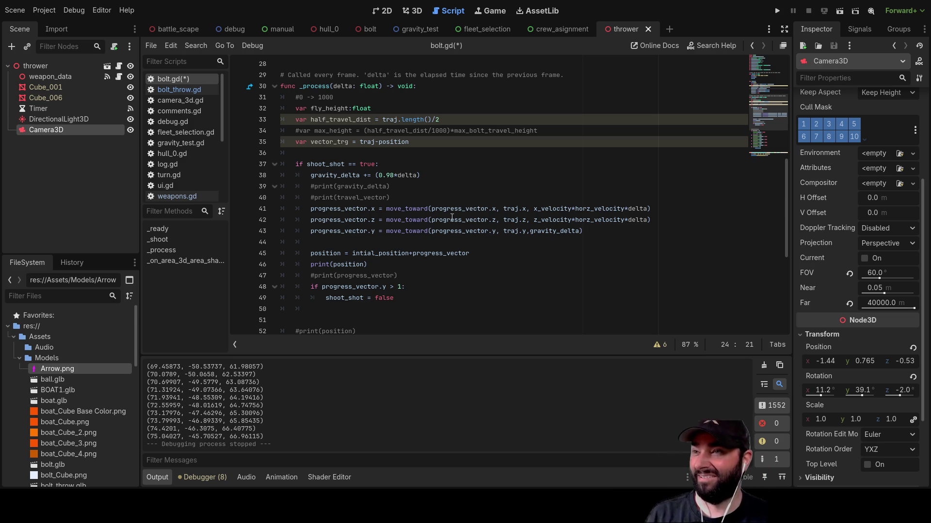
pyautogui.scroll(-2, 495, 218)
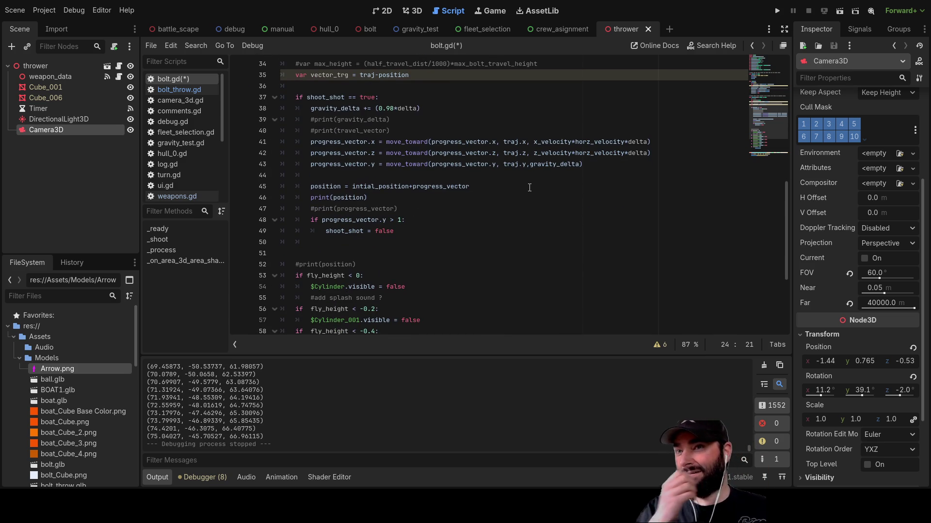
pyautogui.click(530, 165)
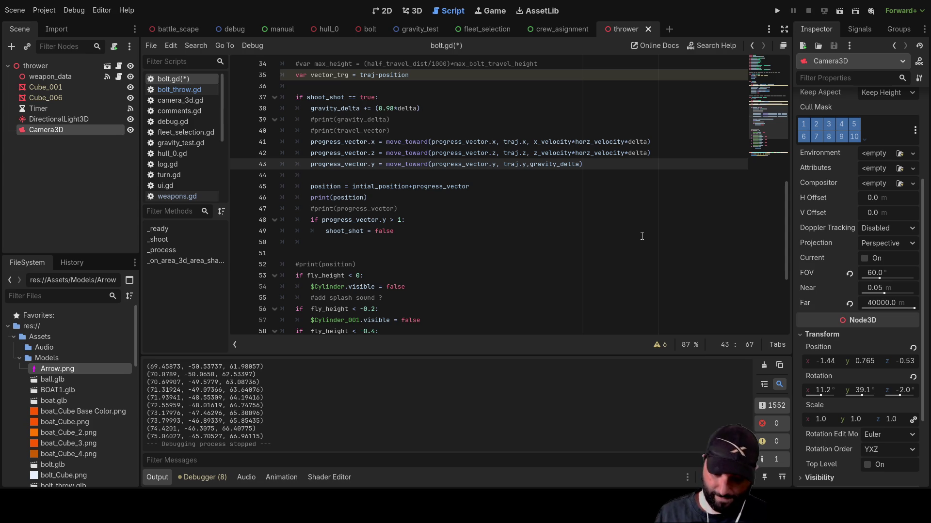
pyautogui.write('-')
# Change line 48's check to if progress_vector.y < 0:
pyautogui.scroll(-4, 484, 203)
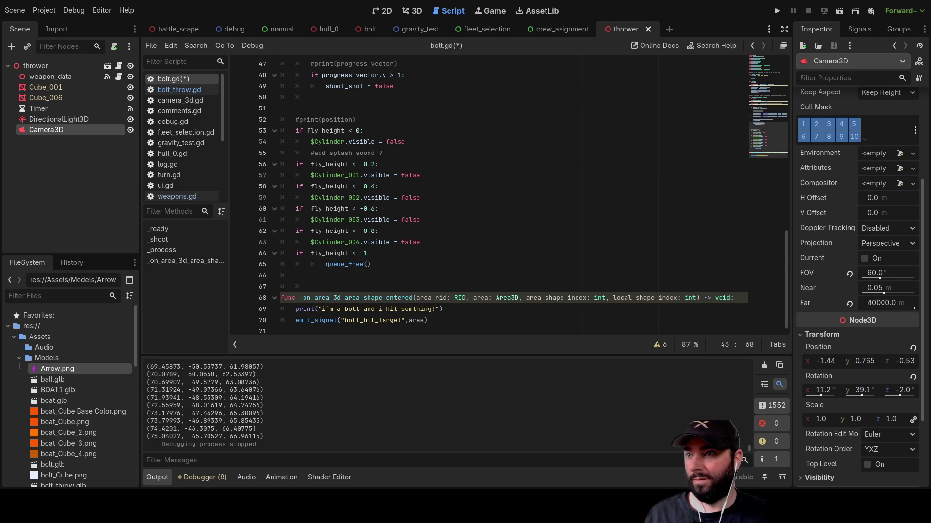
pyautogui.scroll(3, 339, 257)
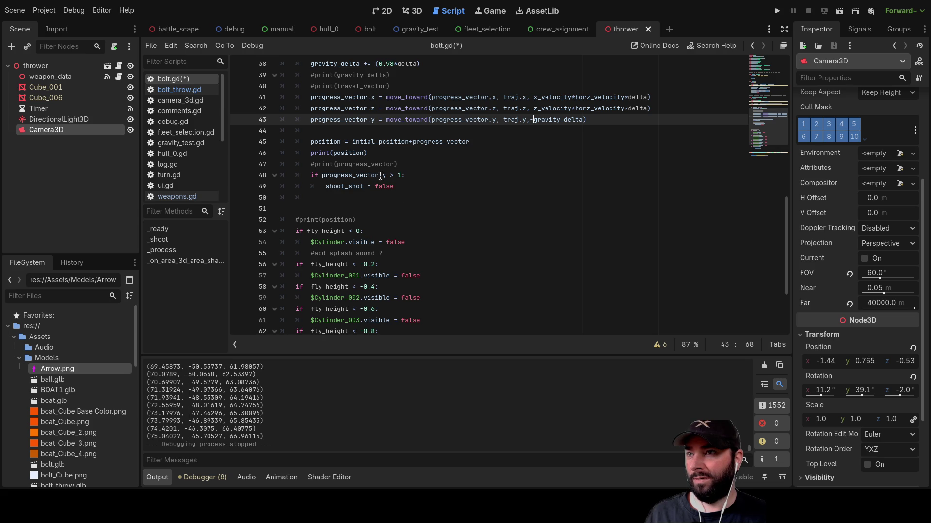
pyautogui.scroll(5, 217, 412)
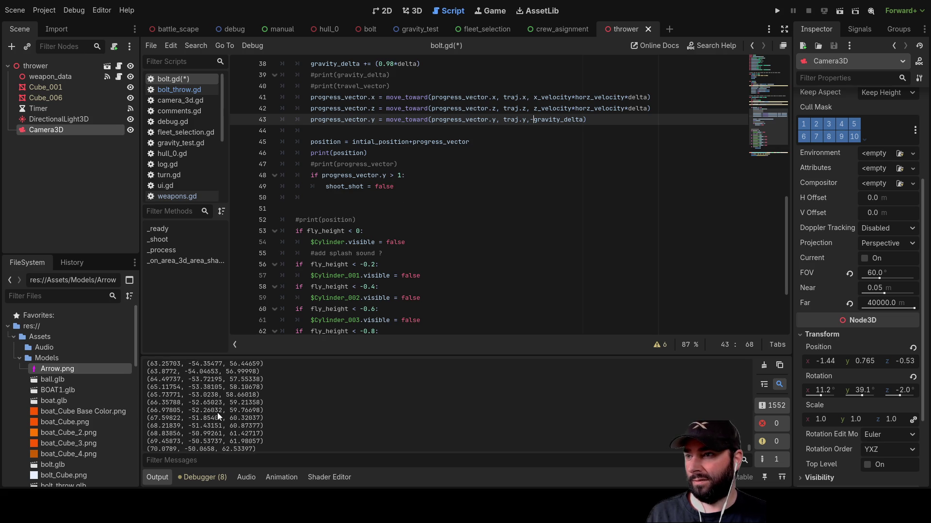
pyautogui.scroll(10, 216, 412)
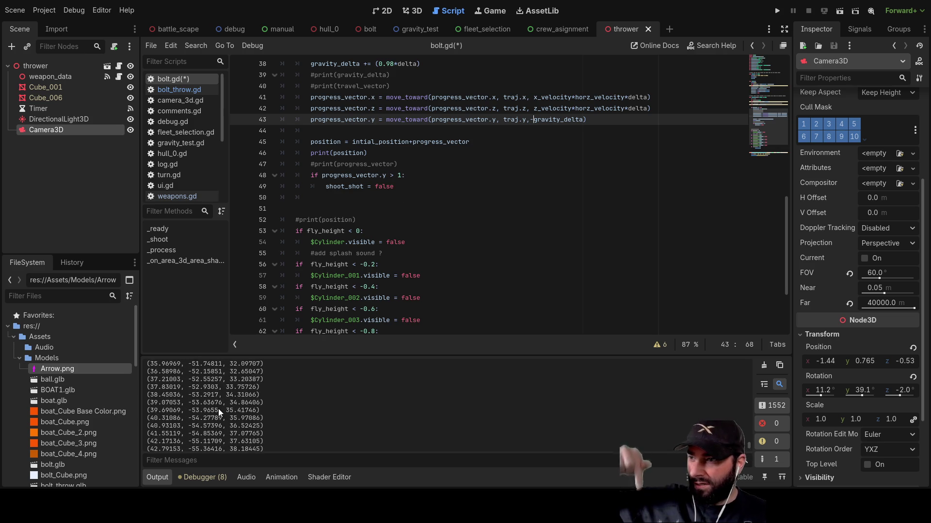
pyautogui.click(395, 175)
pyautogui.press('BackSpace')
pyautogui.write('<')
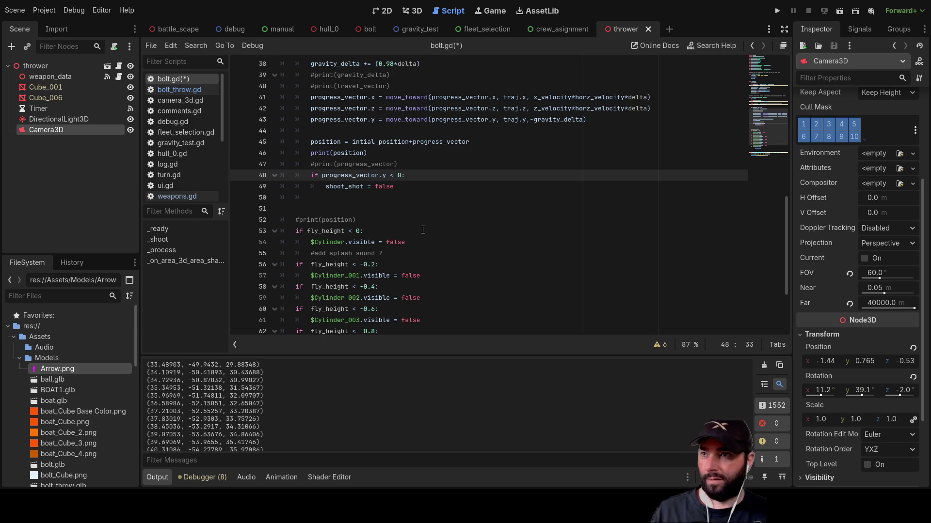
# Run the thrower scene with the edited bolt.gd and view it through the editor camera
pyautogui.click(841, 11)
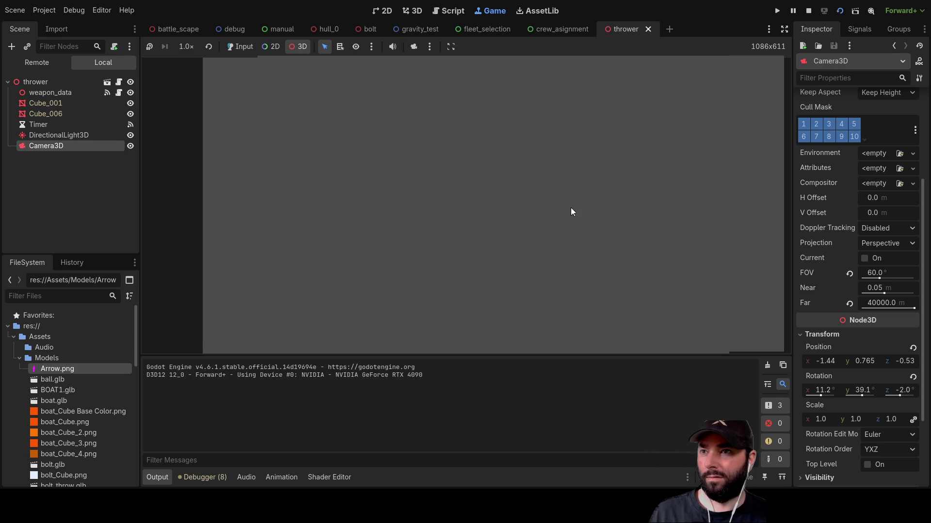
pyautogui.click(414, 46)
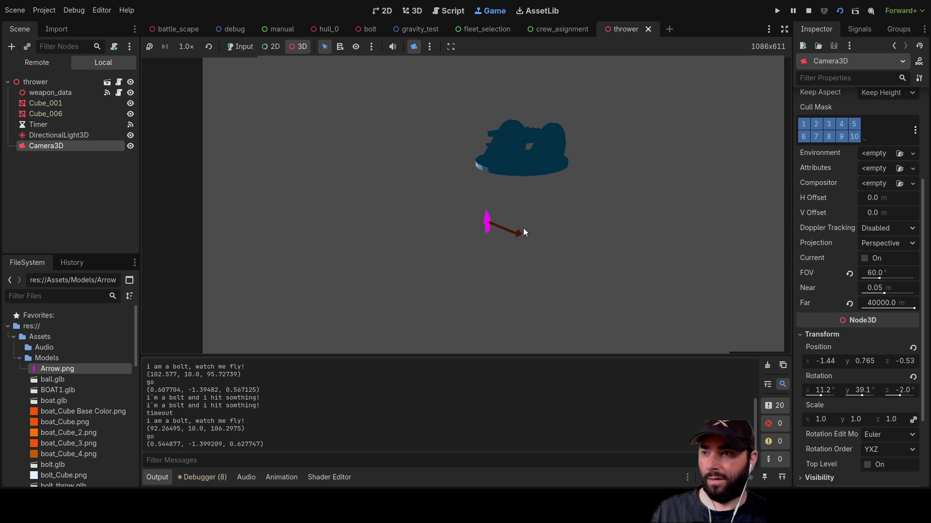
# Stop the game, remove the minus before 0.98 on line 23, and relaunch the thrower scene
pyautogui.click(808, 10)
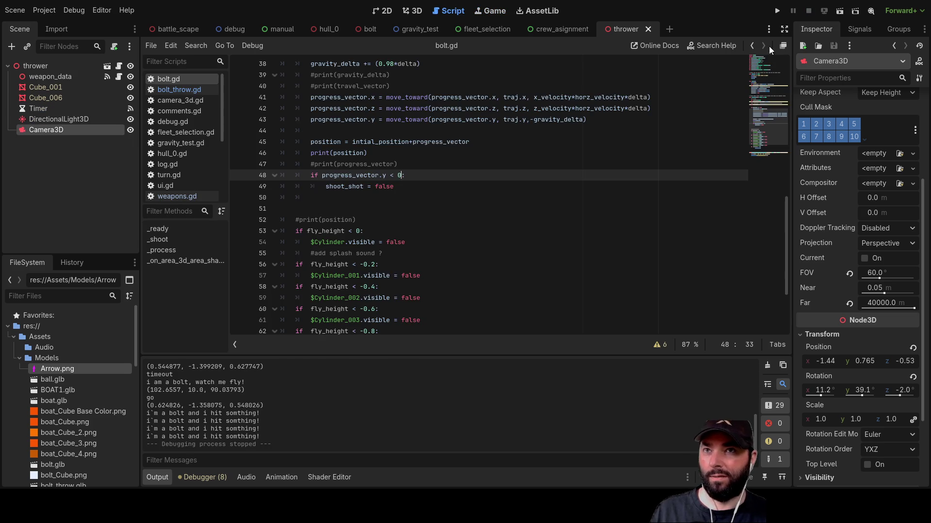
pyautogui.scroll(7, 380, 206)
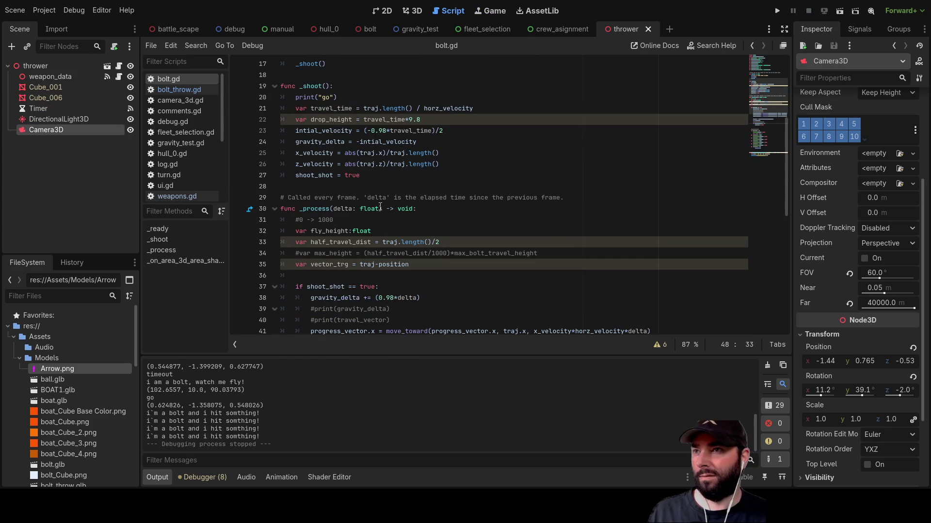
pyautogui.click(371, 131)
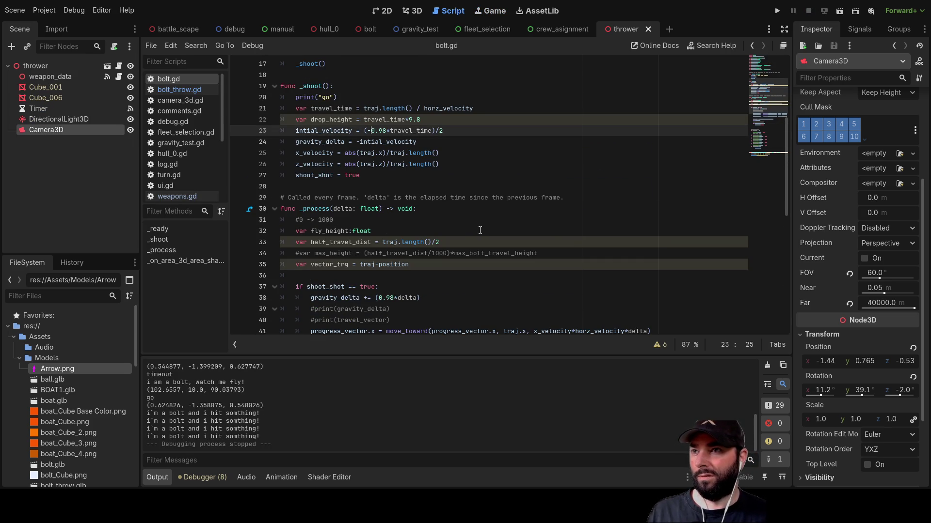
pyautogui.press('BackSpace')
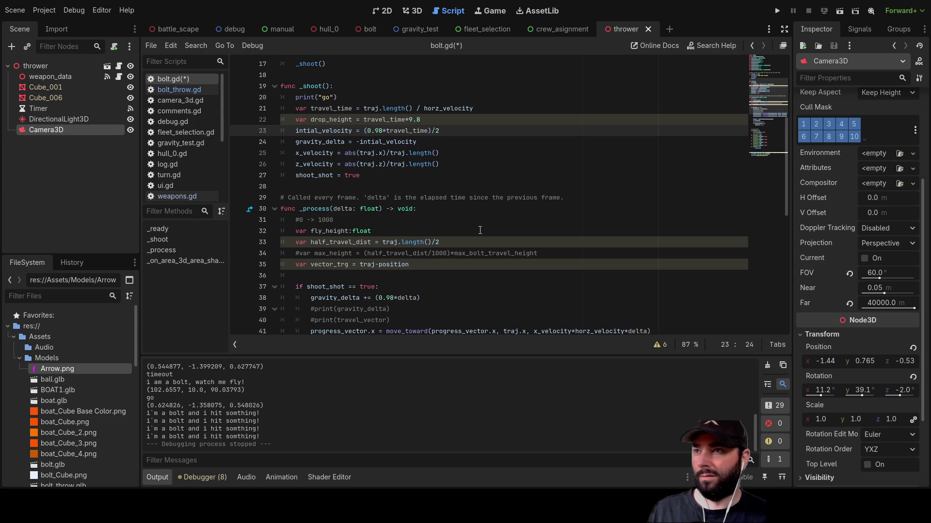
pyautogui.click(840, 11)
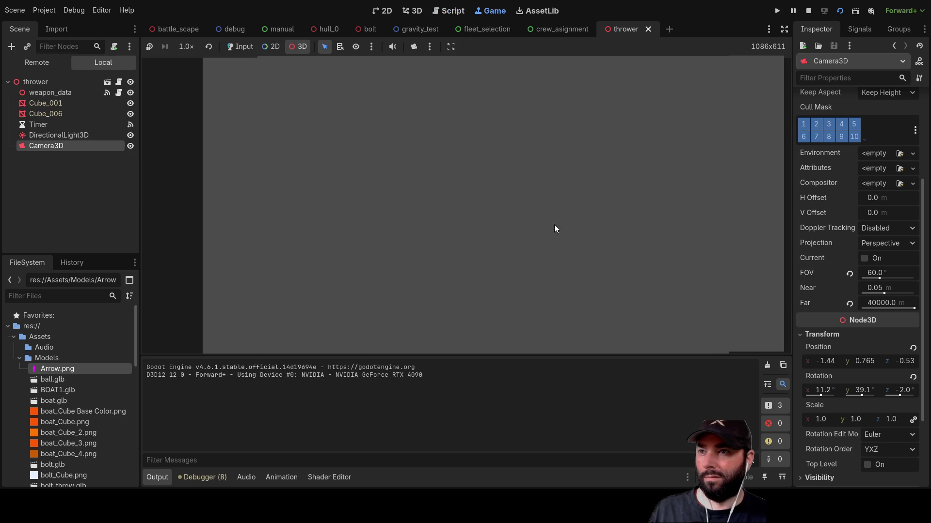
# Stop the running game and orbit the 3D view around the thrower scene
pyautogui.click(808, 11)
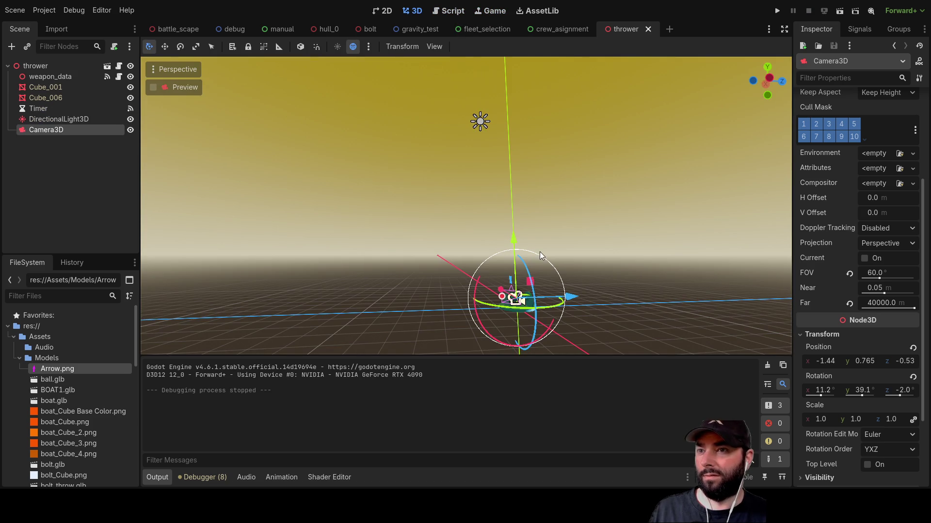
pyautogui.moveTo(539, 252)
pyautogui.mouseDown()
pyautogui.moveTo(519, 249)
pyautogui.moveTo(520, 260)
pyautogui.moveTo(362, 322)
pyautogui.mouseUp()
pyautogui.scroll(3, 363, 316)
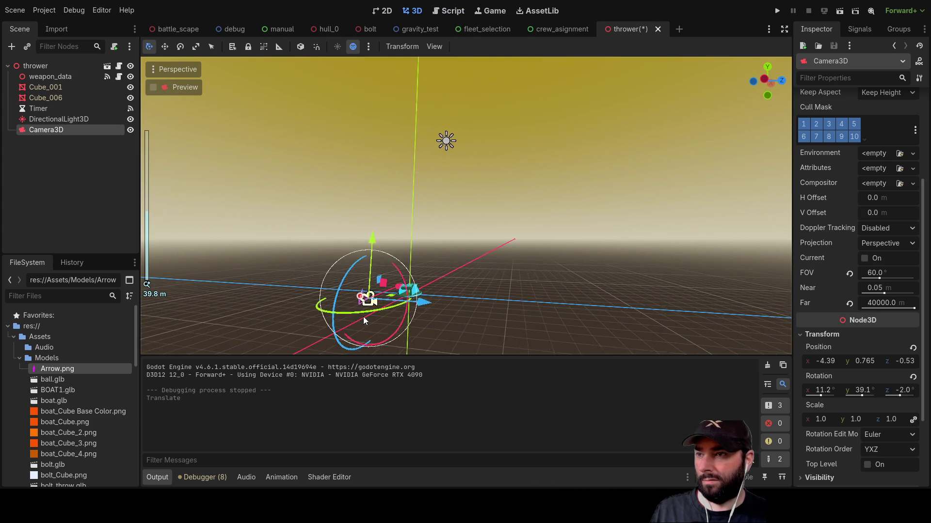
# Frame Camera3D, view it from above with the boat, then save and run the thrower scene
pyautogui.doubleClick(36, 129)
pyautogui.moveTo(571, 262)
pyautogui.mouseDown()
pyautogui.moveTo(536, 251)
pyautogui.moveTo(513, 213)
pyautogui.moveTo(456, 287)
pyautogui.moveTo(477, 250)
pyautogui.moveTo(362, 220)
pyautogui.moveTo(292, 140)
pyautogui.moveTo(333, 92)
pyautogui.moveTo(324, 98)
pyautogui.mouseUp()
pyautogui.click(839, 11)
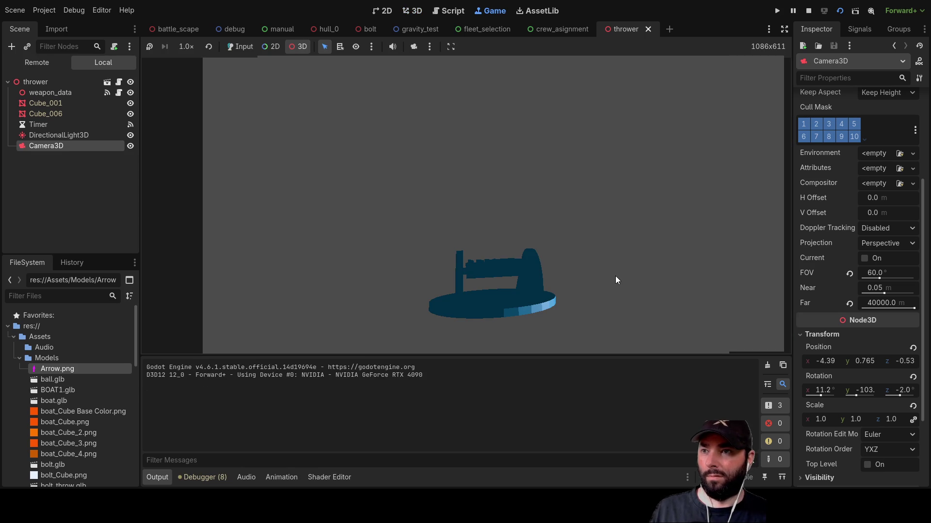
# Give the editor camera control of the running game, watch the bolts fire, then stop it
pyautogui.click(413, 46)
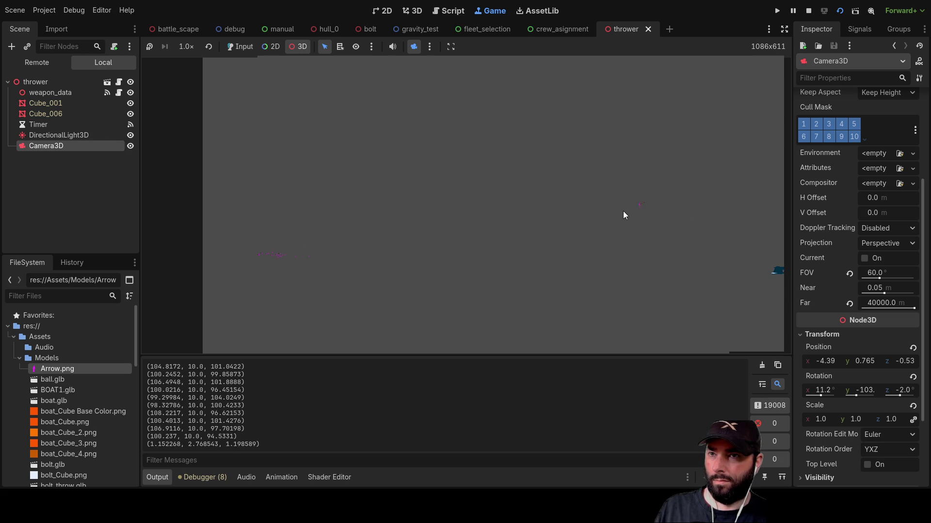
pyautogui.click(809, 12)
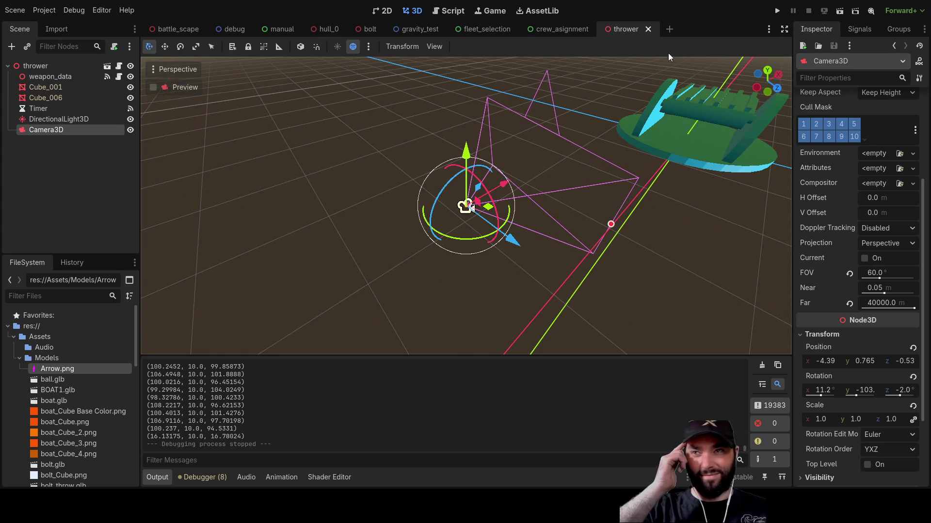
# In bolt.gd, change the drop_height multiplier on line 22 from 9.8 to 0.98
pyautogui.click(450, 12)
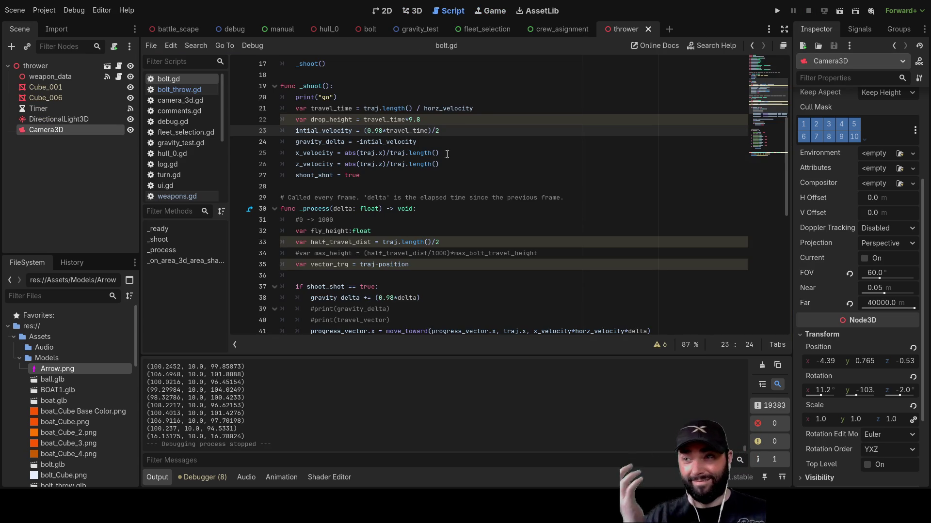
pyautogui.scroll(3, 449, 203)
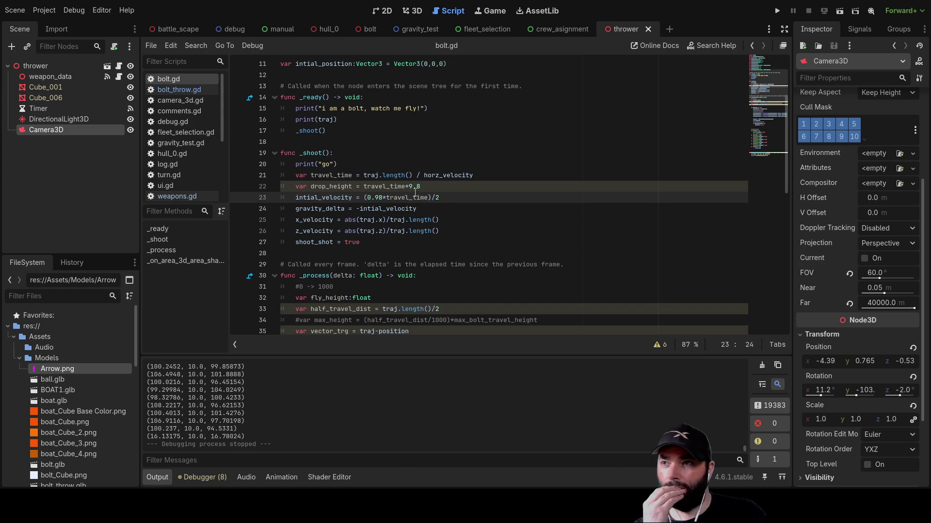
pyautogui.click(410, 186)
pyautogui.write('0')
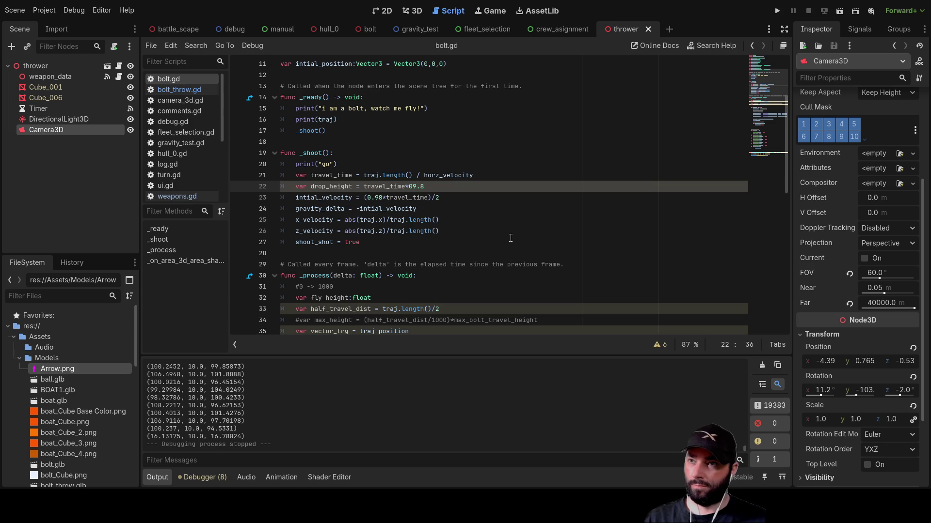
pyautogui.write('9')
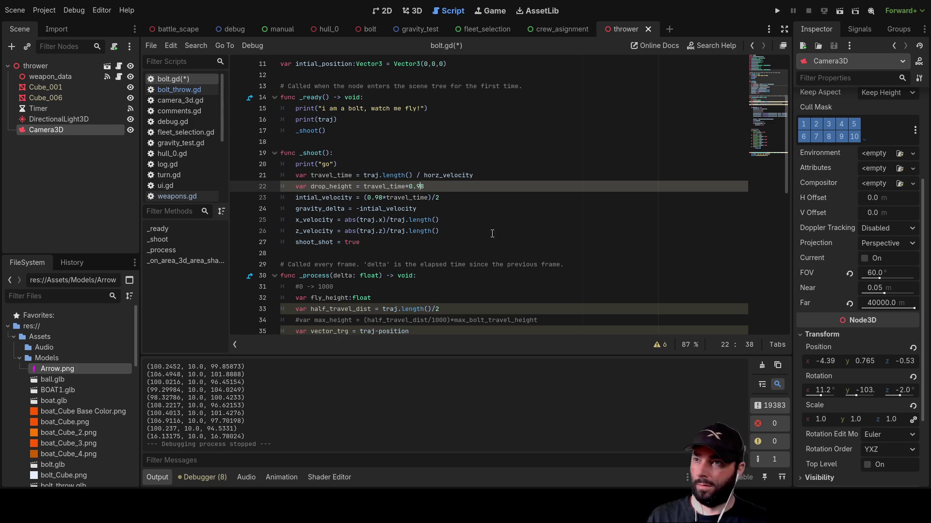
pyautogui.scroll(3, 492, 234)
# Add 'const gravity = 0.98' on line 12 and copy the name gravity
pyautogui.click(325, 186)
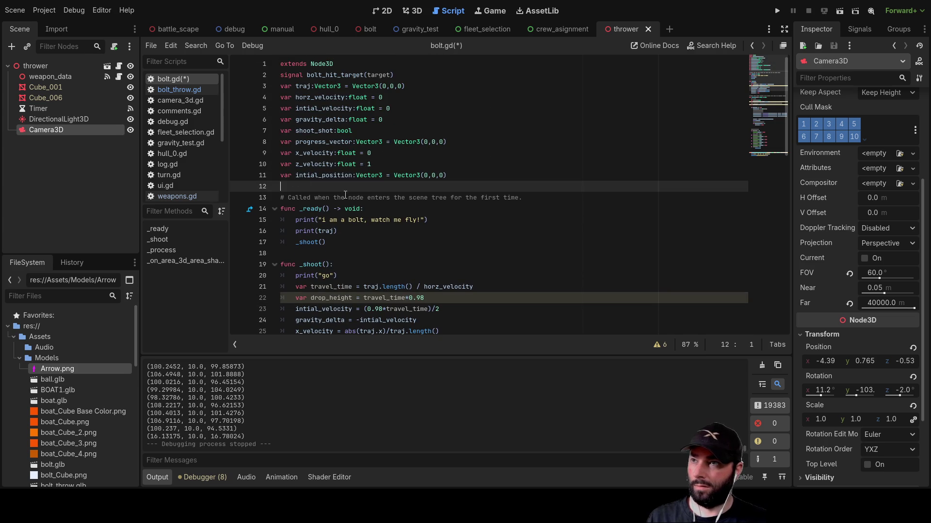
pyautogui.press('Return')
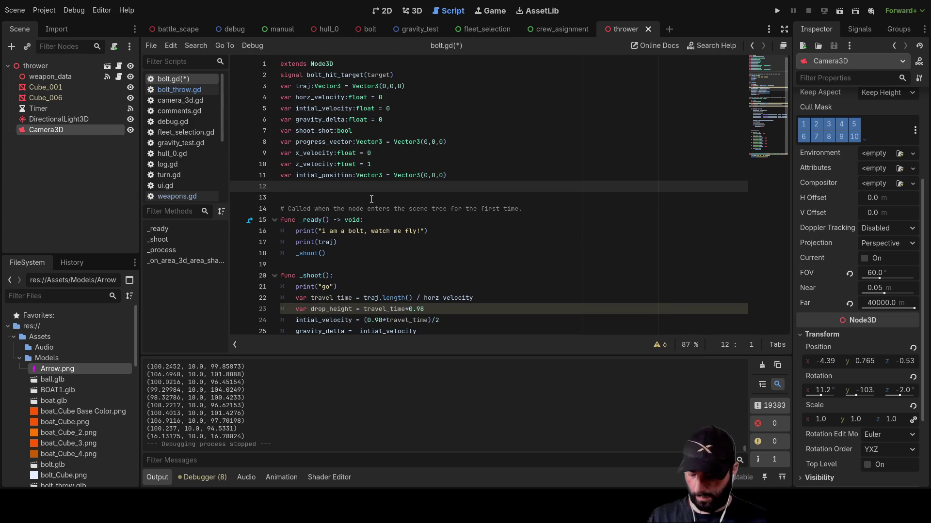
pyautogui.write('sta')
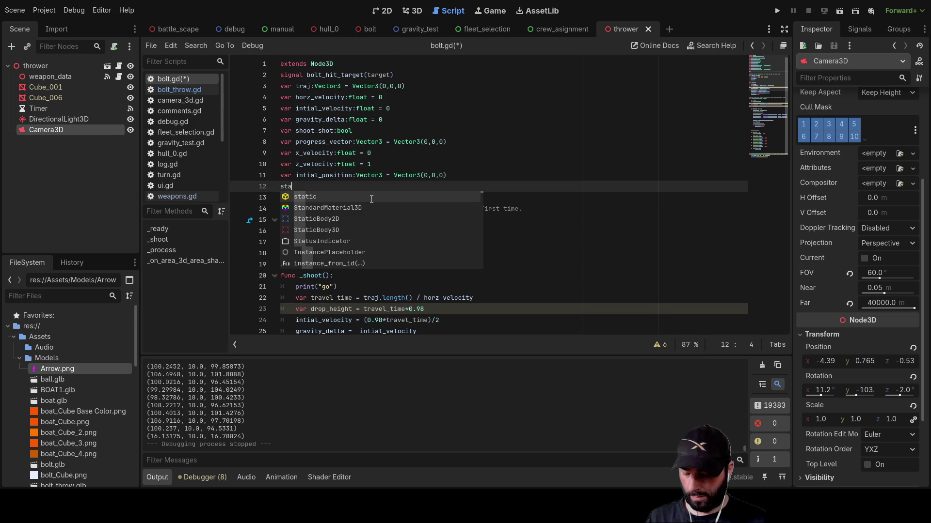
pyautogui.press('BackSpace')
pyautogui.press('BackSpace')
pyautogui.press('BackSpace')
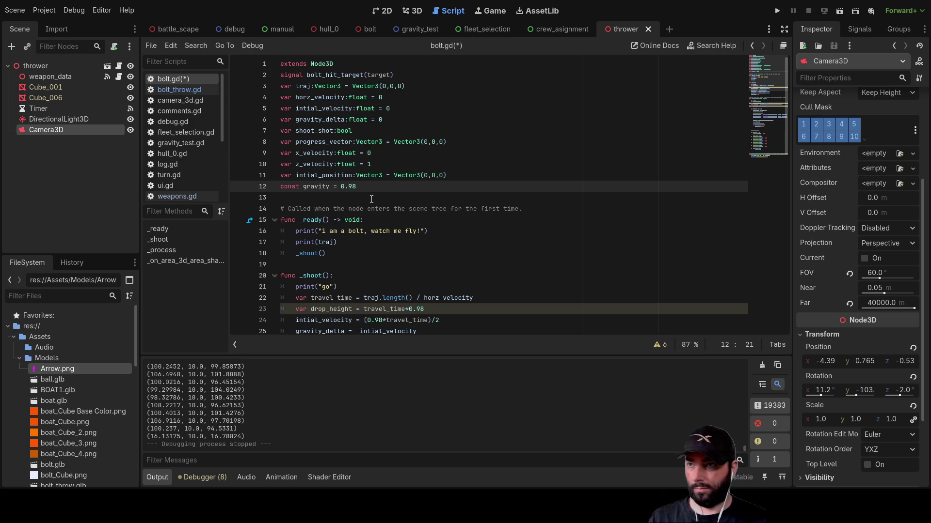
pyautogui.press('Left')
pyautogui.press('Left')
pyautogui.press('Left')
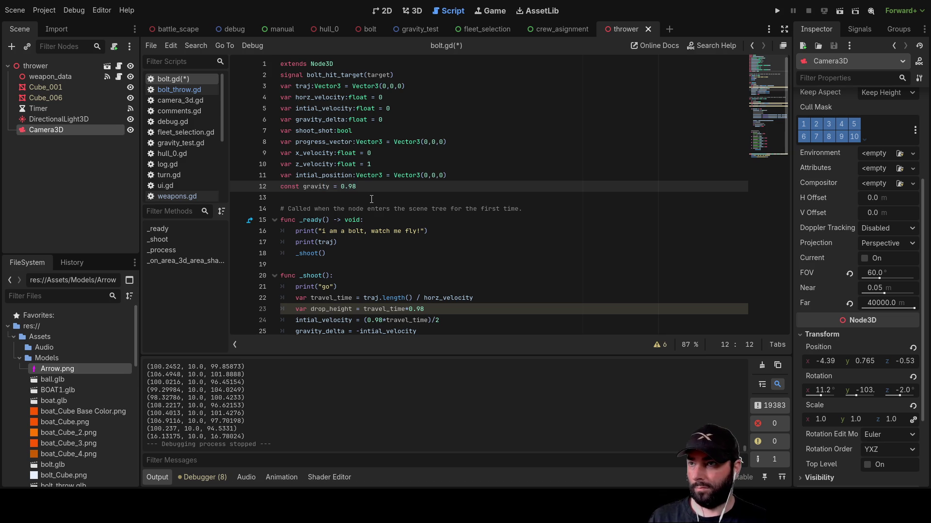
pyautogui.doubleClick(317, 188)
pyautogui.hotkey('ctrl', 'c')
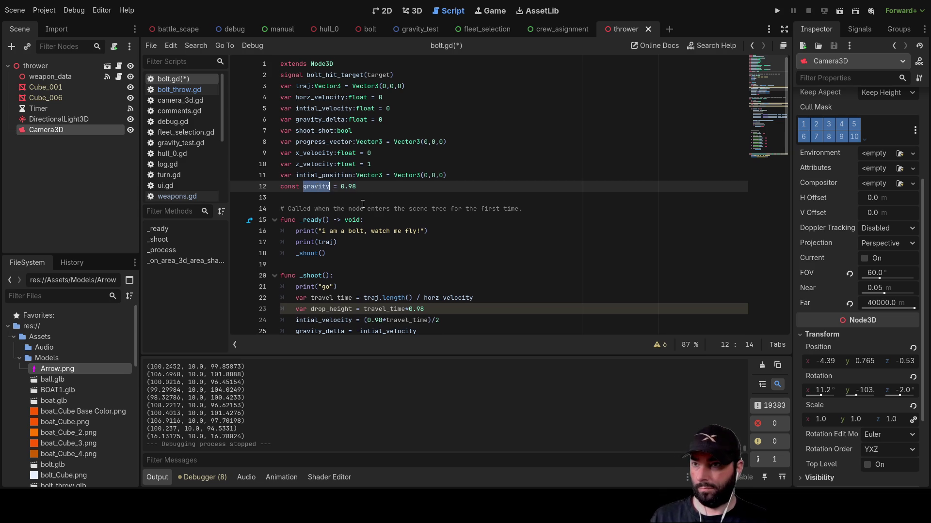
# Replace the 0.98 in the drop_height and initial velocity lines with gravity, and select the gravity_delta 0.98
pyautogui.scroll(-3, 363, 204)
pyautogui.click(412, 208)
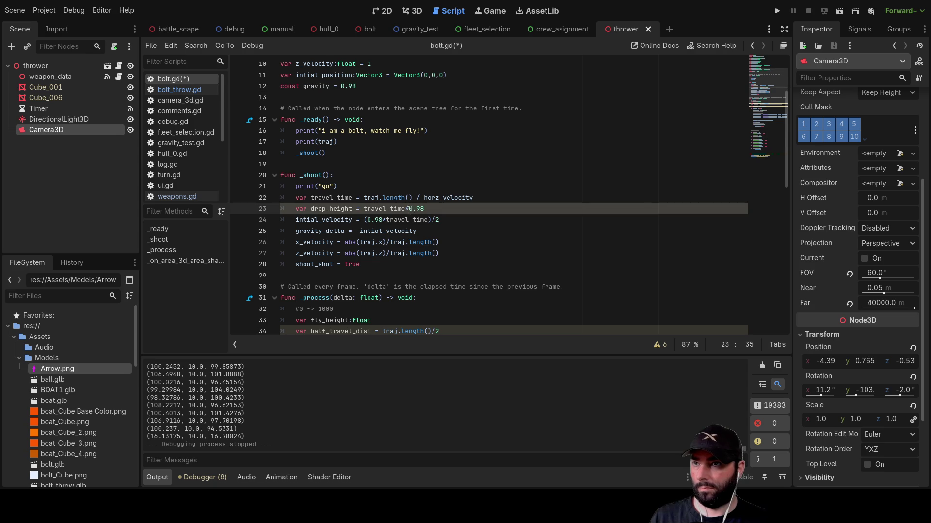
pyautogui.moveTo(409, 209); pyautogui.dragTo(426, 210)
pyautogui.hotkey('ctrl', 'v')
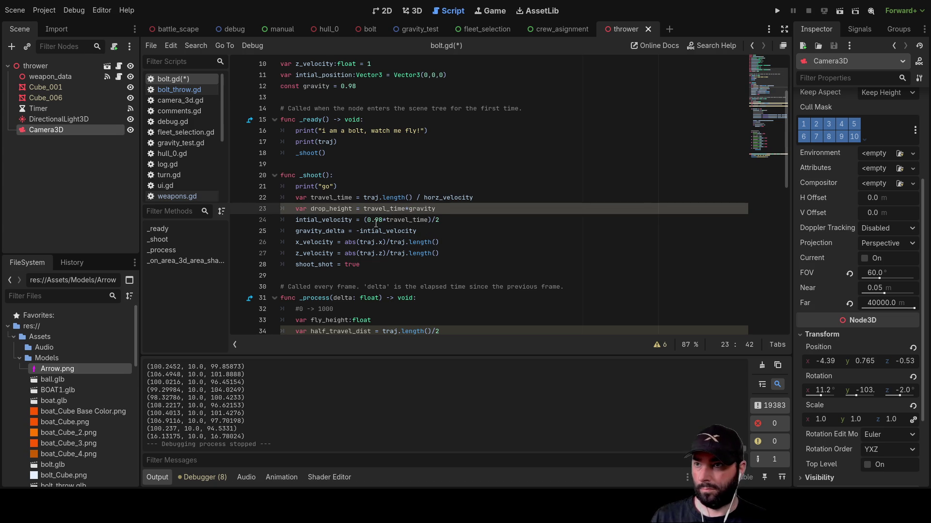
pyautogui.moveTo(367, 220); pyautogui.dragTo(384, 219)
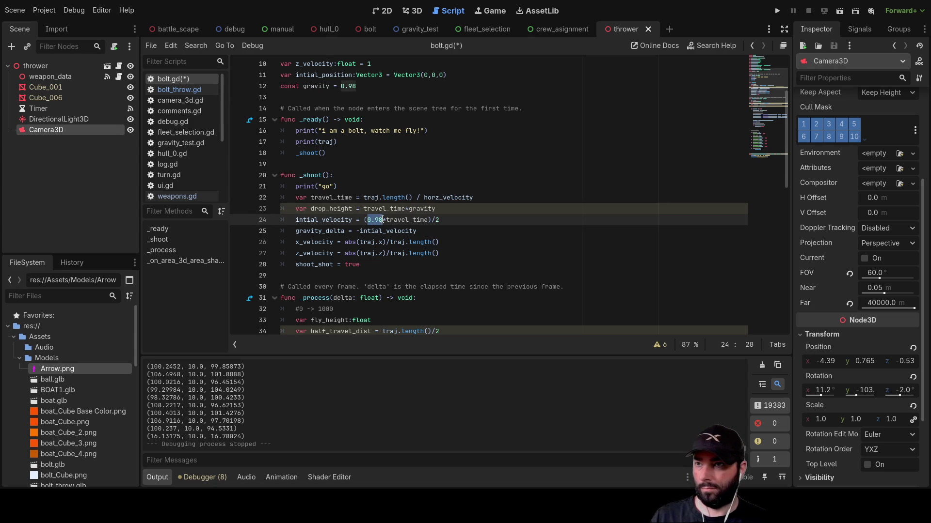
pyautogui.hotkey('ctrl', 'v')
pyautogui.scroll(-2, 460, 264)
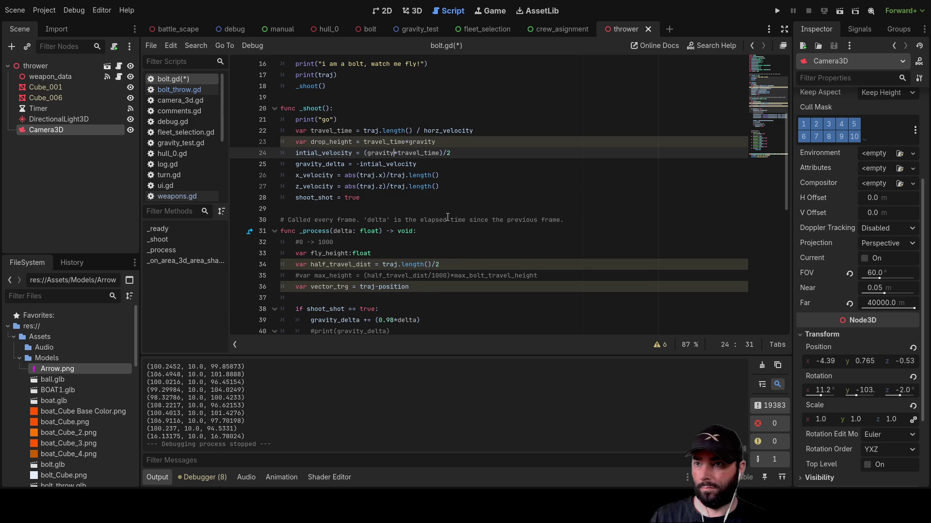
pyautogui.scroll(-8, 481, 251)
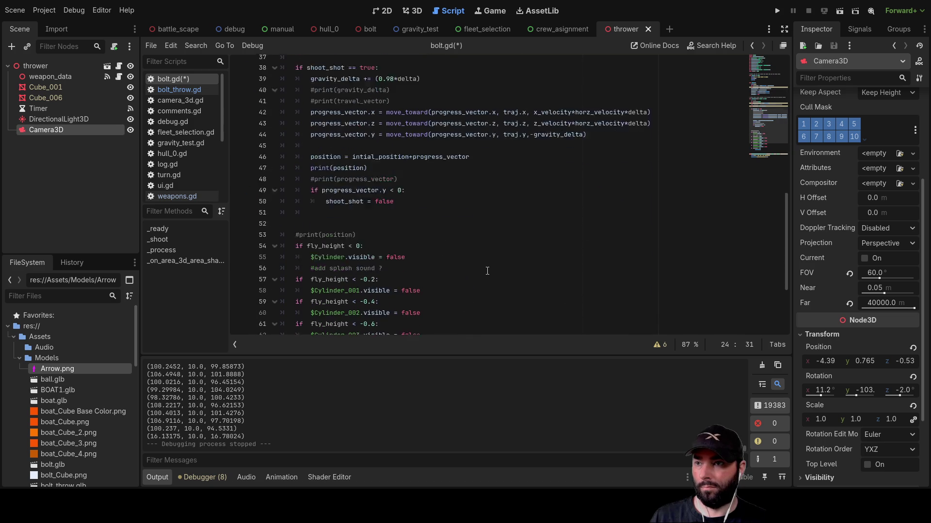
pyautogui.scroll(5, 487, 271)
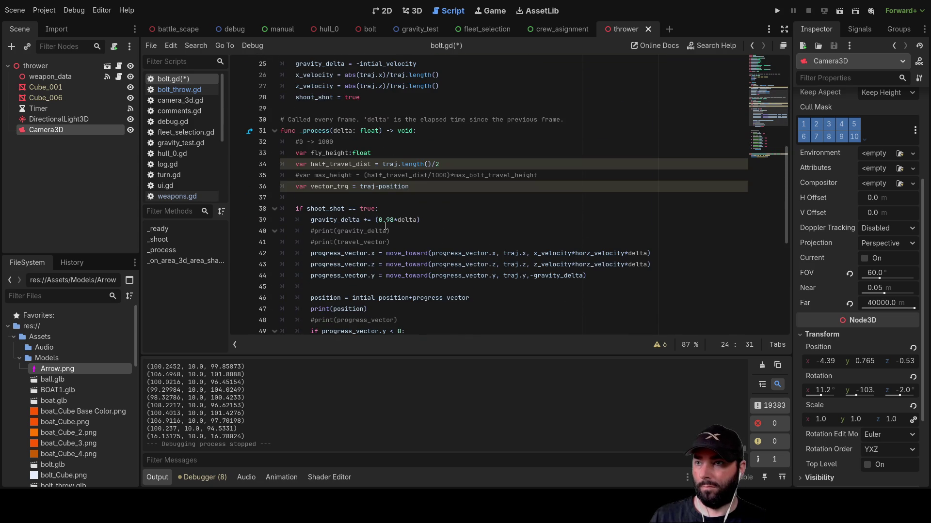
pyautogui.moveTo(379, 220); pyautogui.dragTo(395, 220)
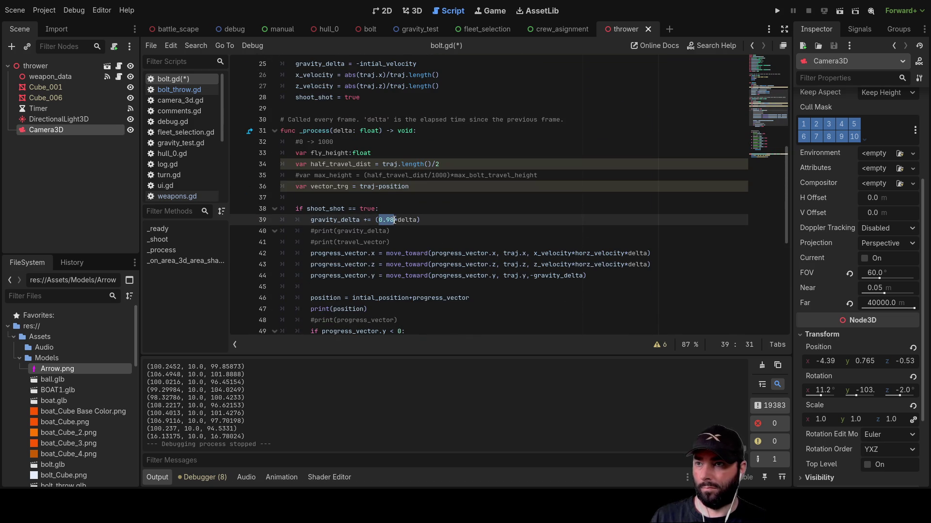
# Replace the gravity_delta 0.98 with gravity, run the thrower scene, and give the editor camera control
pyautogui.write('gravity')
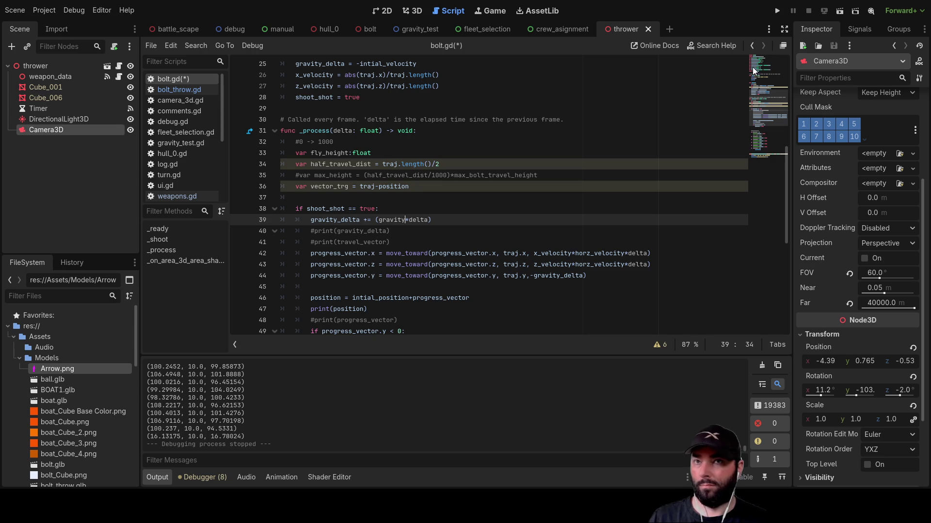
pyautogui.click(838, 15)
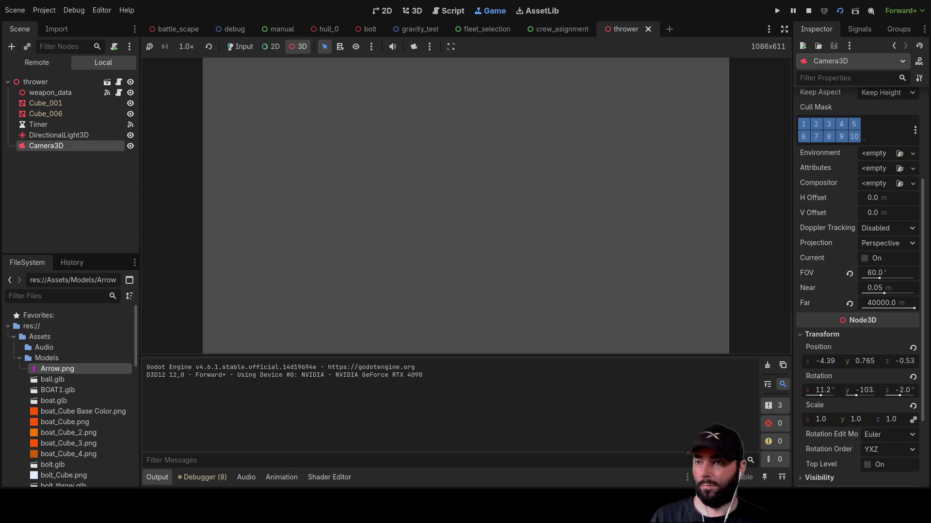
pyautogui.click(413, 47)
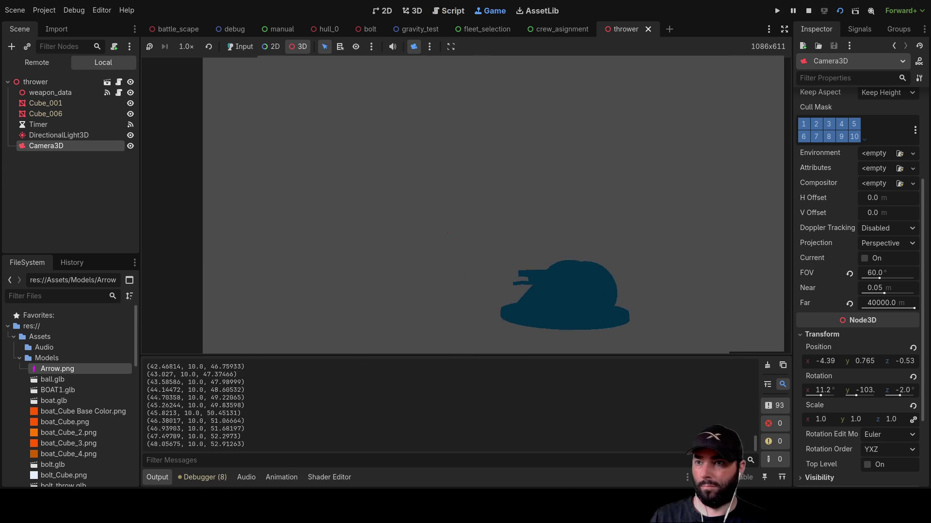
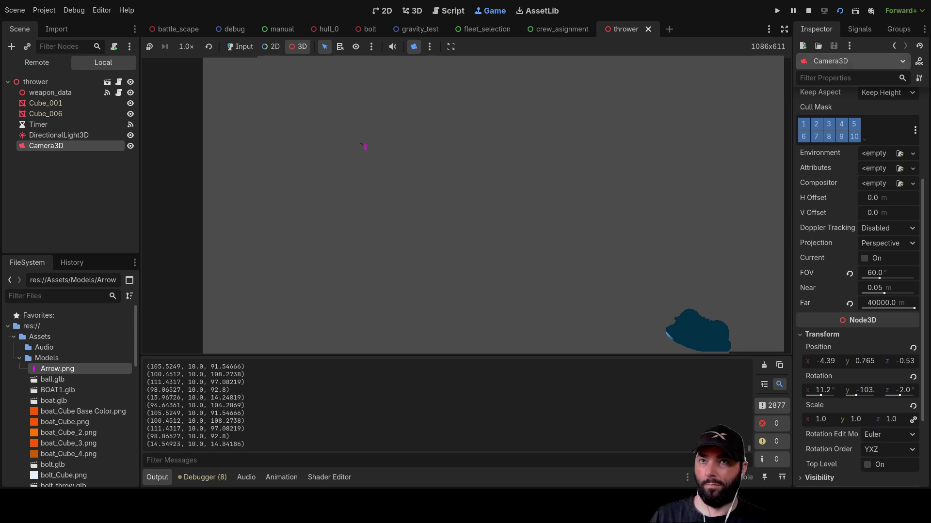
# Stop the game and change aim_trajectory's y to -10 in bolt_throw.gd
pyautogui.press('F8')
pyautogui.scroll(2, 445, 159)
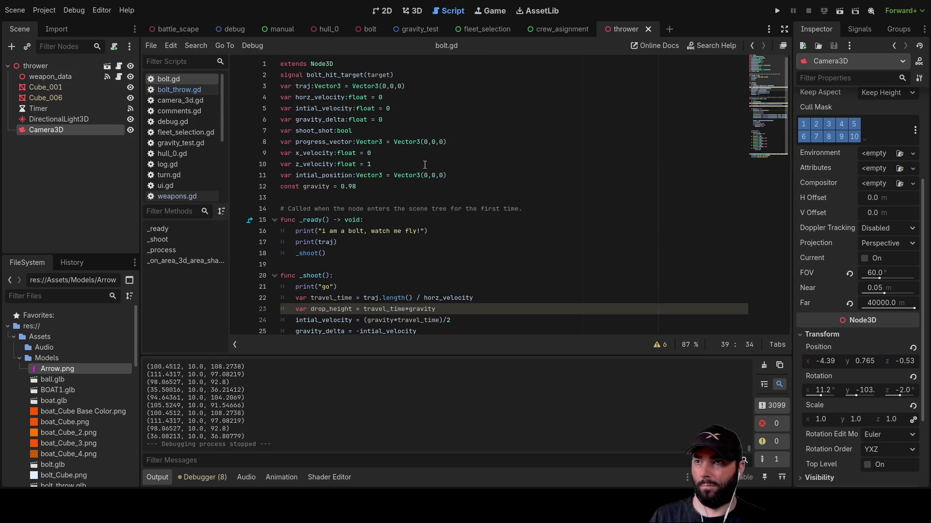
pyautogui.click(185, 89)
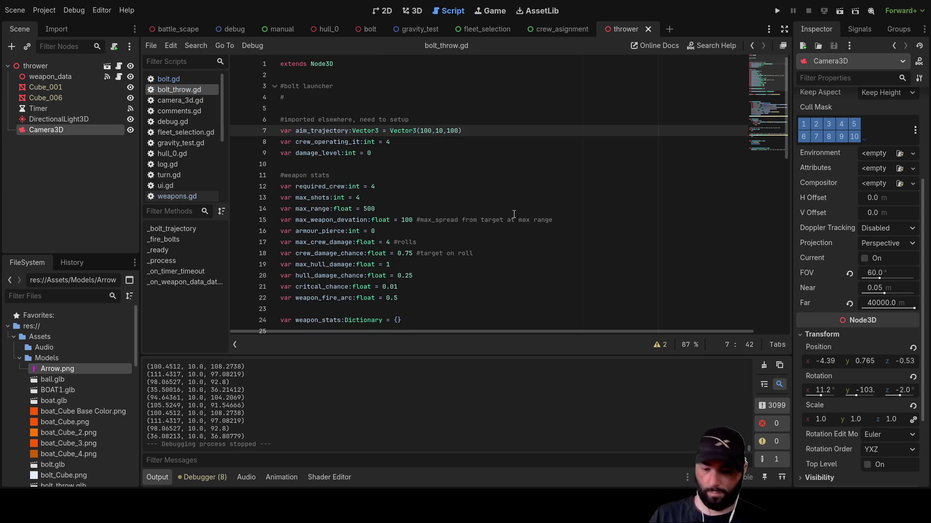
pyautogui.write('-')
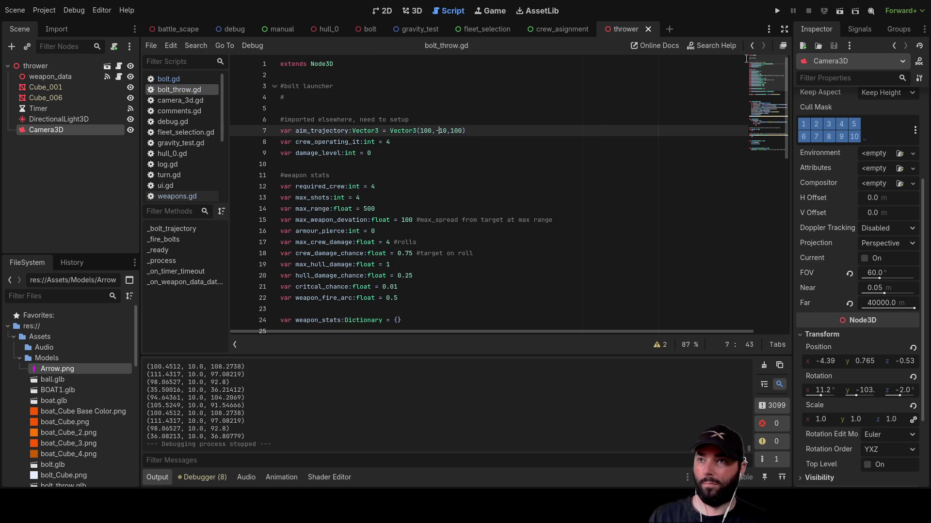
# Test-run the scene through the editor camera, then stop it
pyautogui.press('F6')
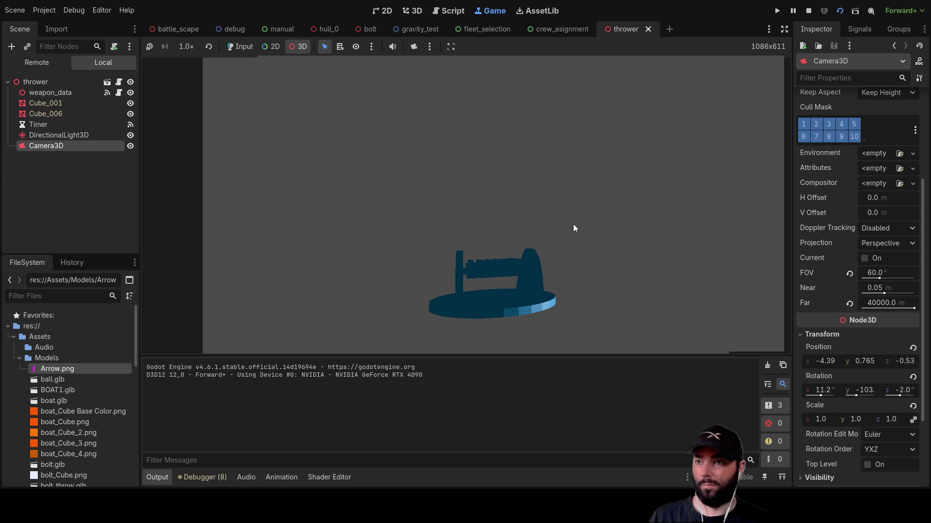
pyautogui.click(414, 46)
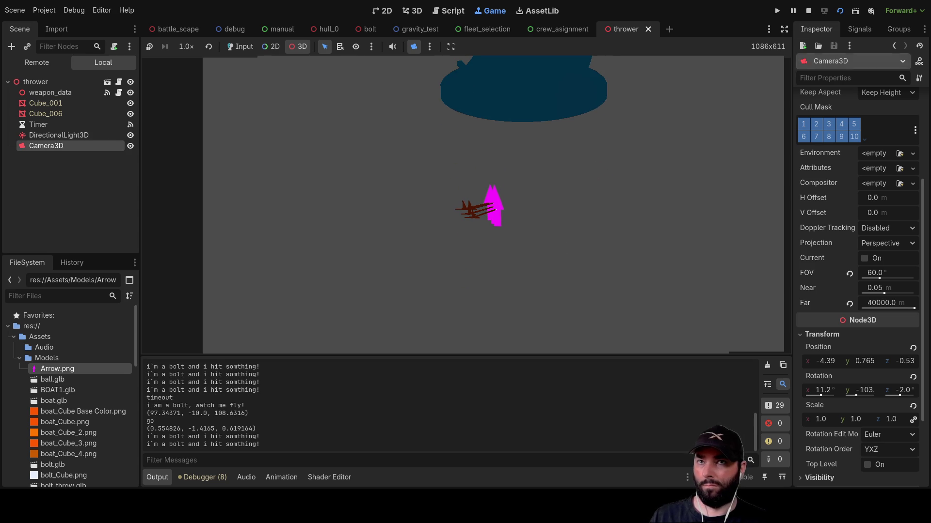
pyautogui.press('F8')
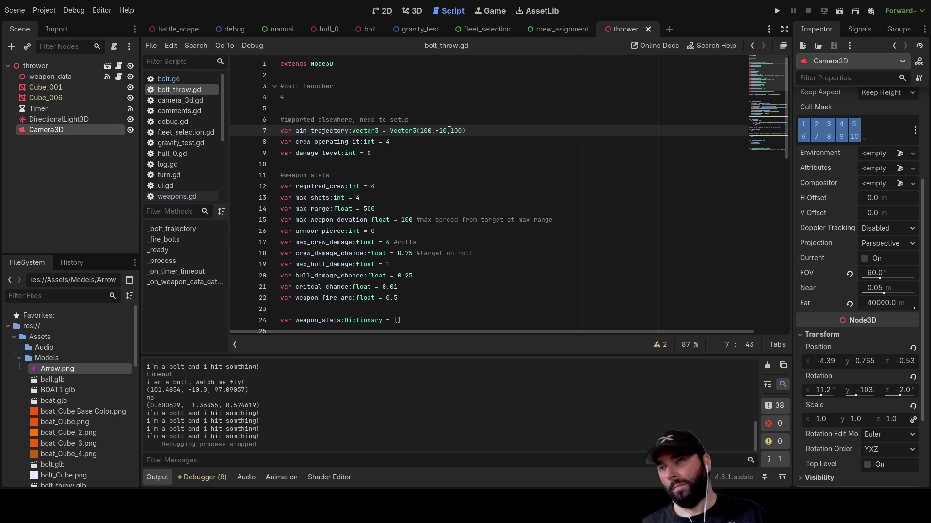
pyautogui.click(184, 79)
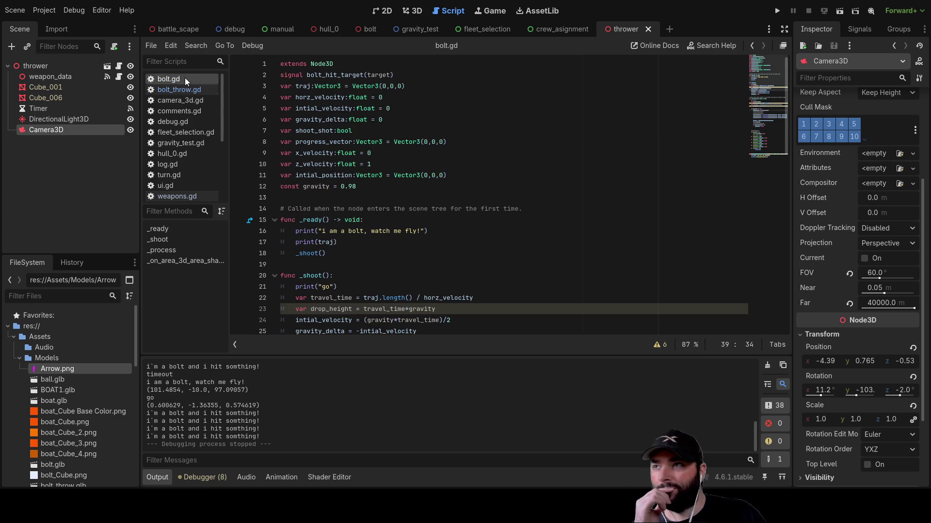
pyautogui.scroll(-5, 453, 204)
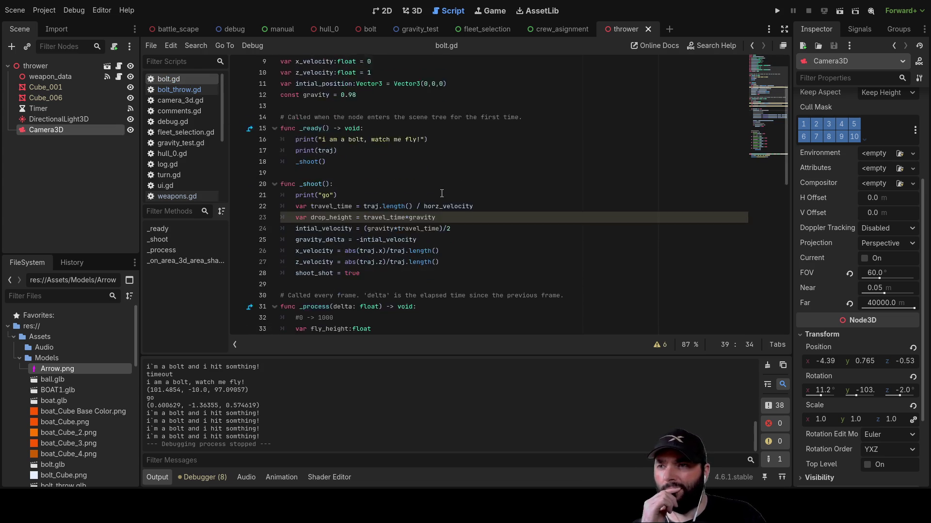
pyautogui.scroll(-3, 429, 275)
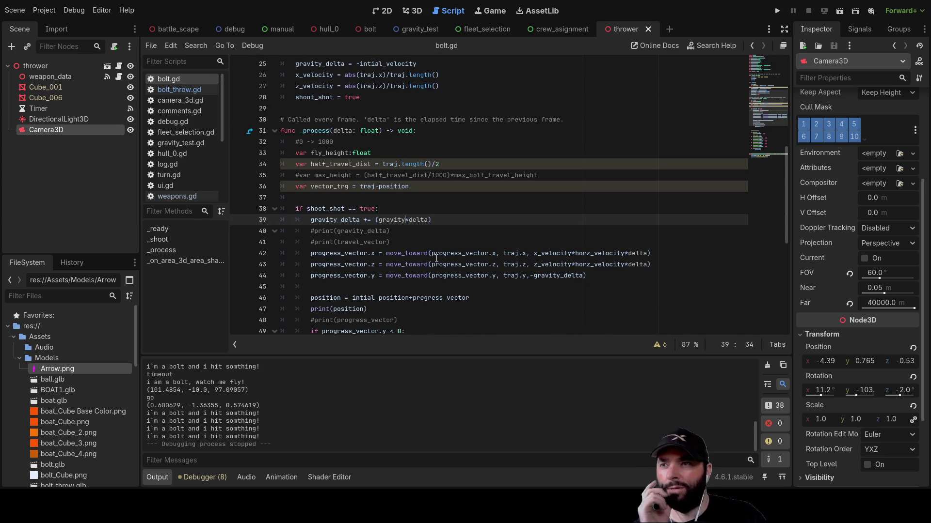
pyautogui.scroll(4, 437, 256)
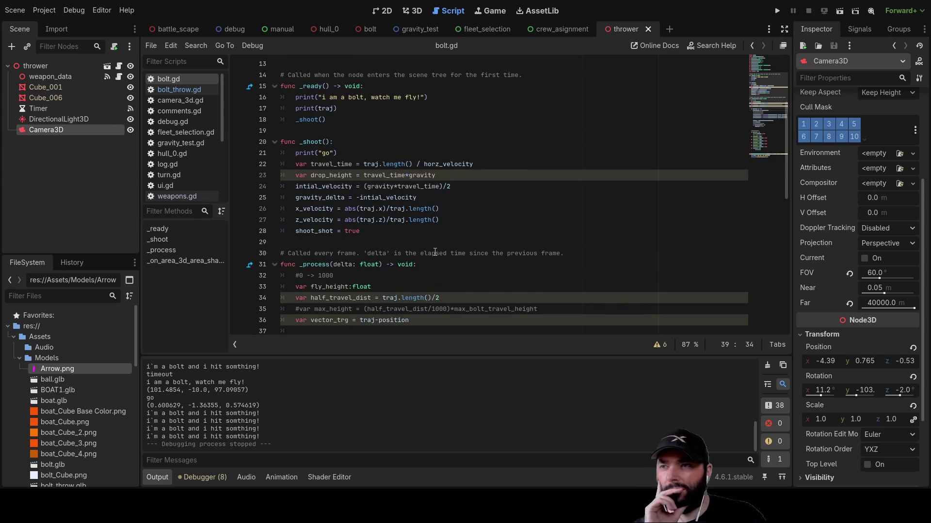
pyautogui.scroll(4, 434, 252)
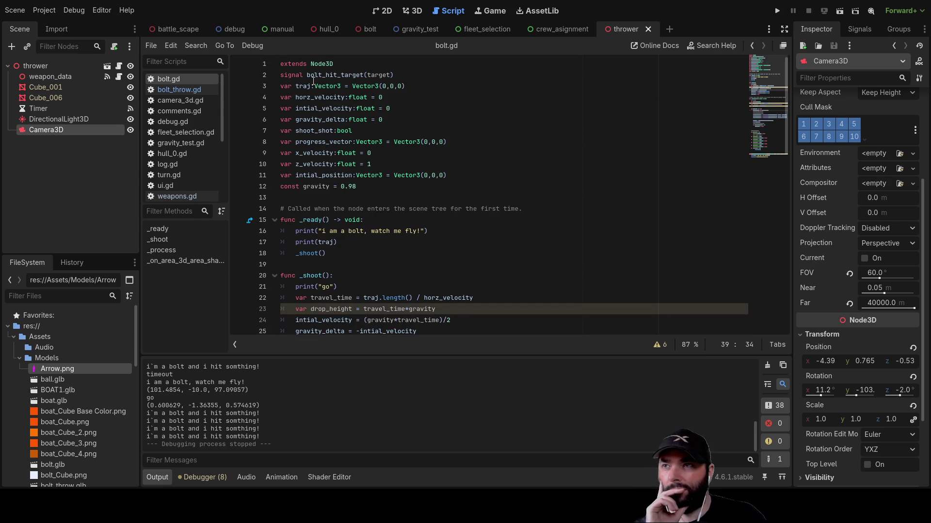
pyautogui.doubleClick(307, 86)
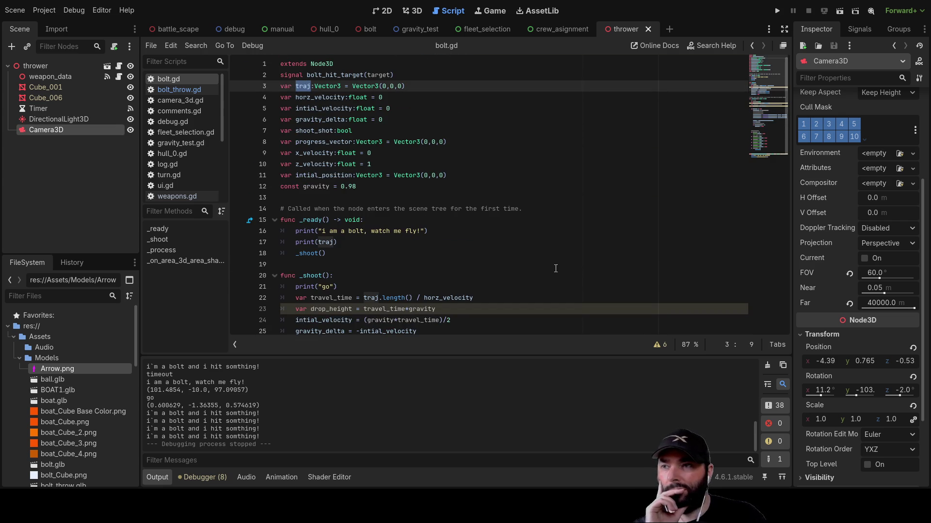
pyautogui.scroll(-3, 473, 260)
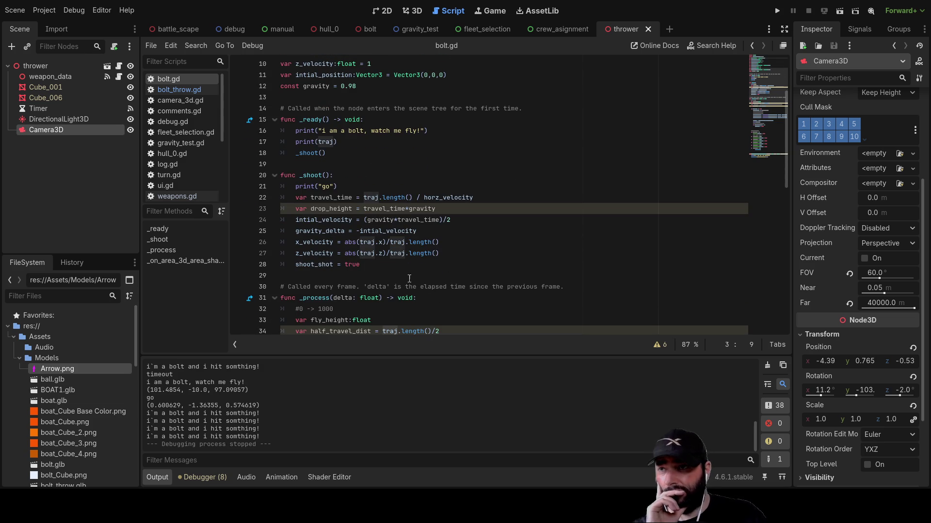
pyautogui.scroll(-5, 388, 239)
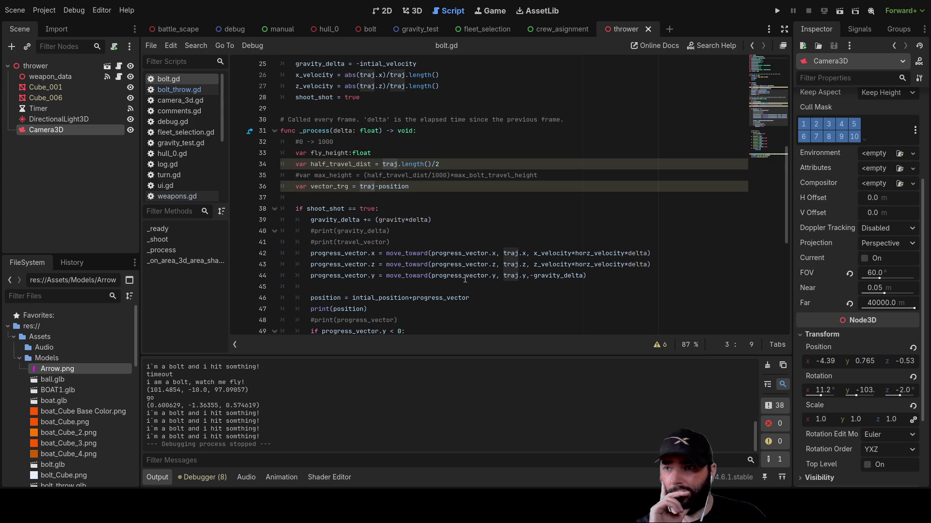
pyautogui.doubleClick(335, 276)
pyautogui.scroll(5, 437, 268)
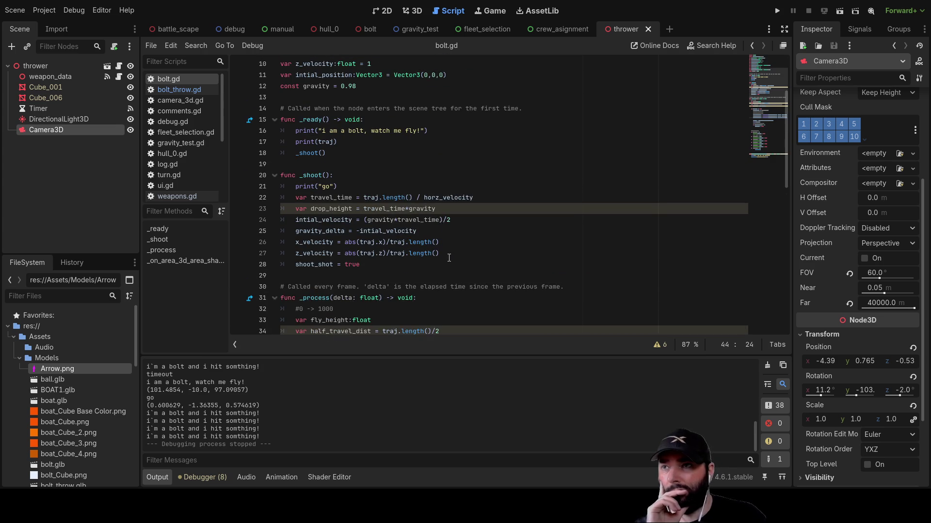
pyautogui.scroll(3, 448, 258)
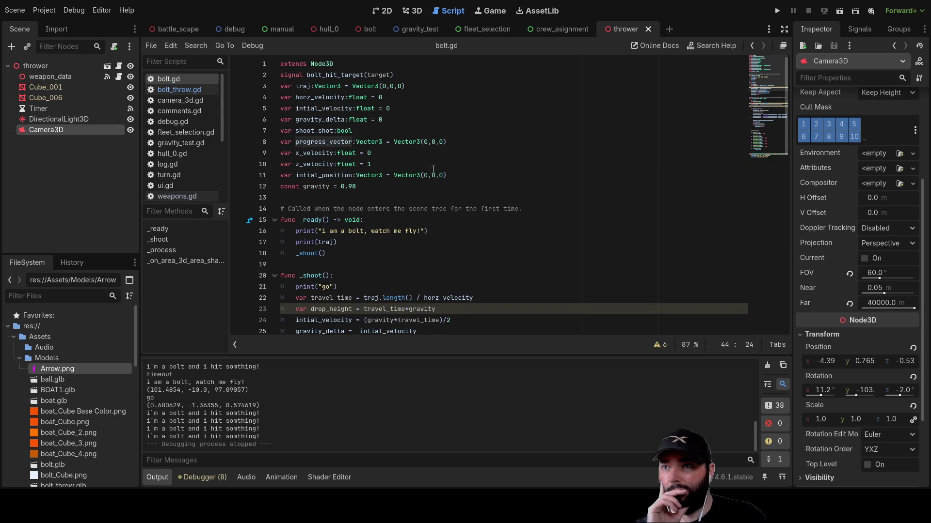
pyautogui.click(439, 143)
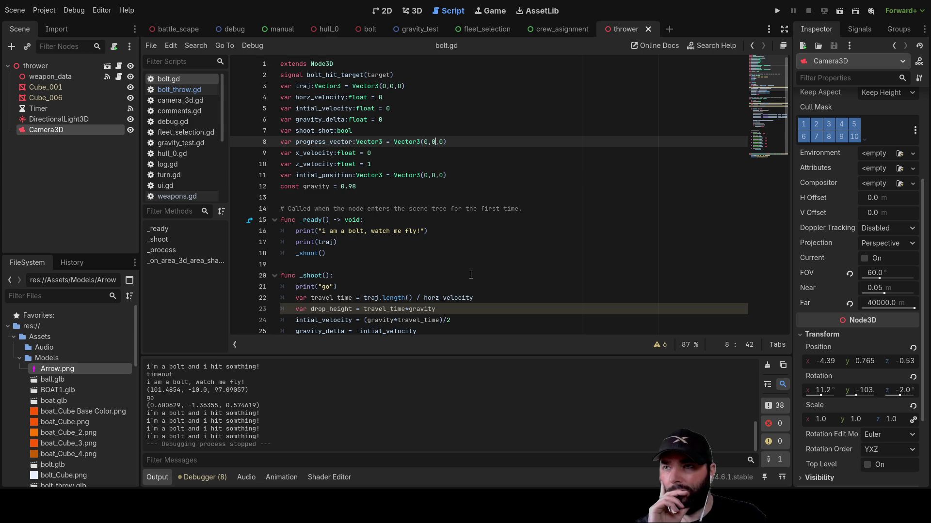
pyautogui.scroll(-3, 431, 206)
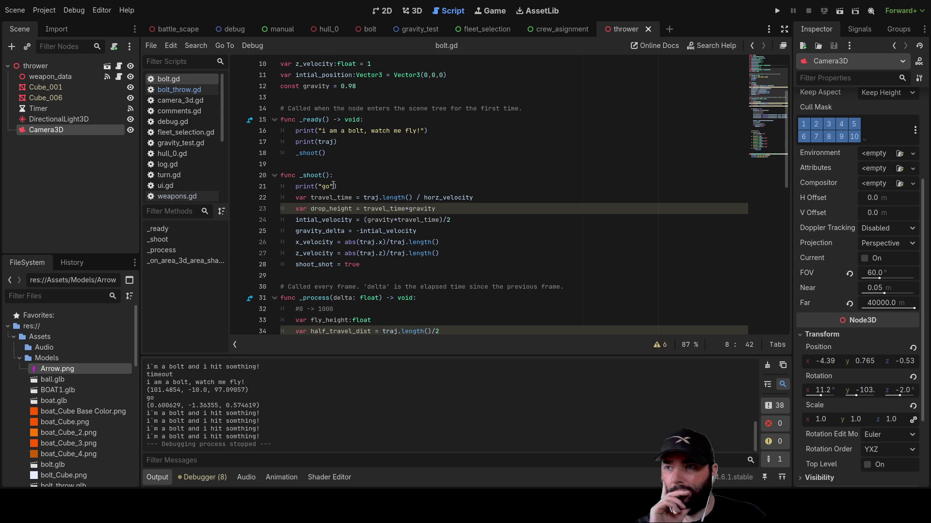
pyautogui.scroll(-1, 389, 209)
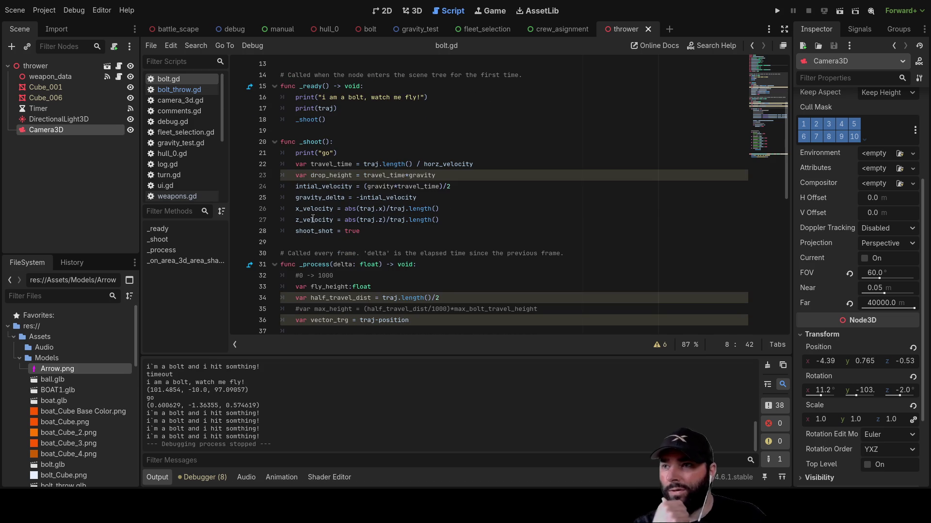
pyautogui.doubleClick(326, 188)
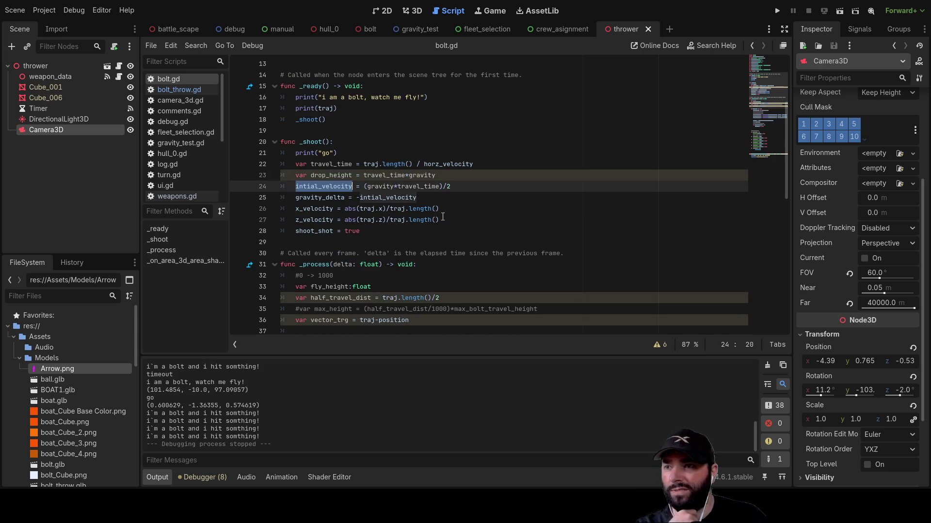
pyautogui.scroll(-4, 452, 247)
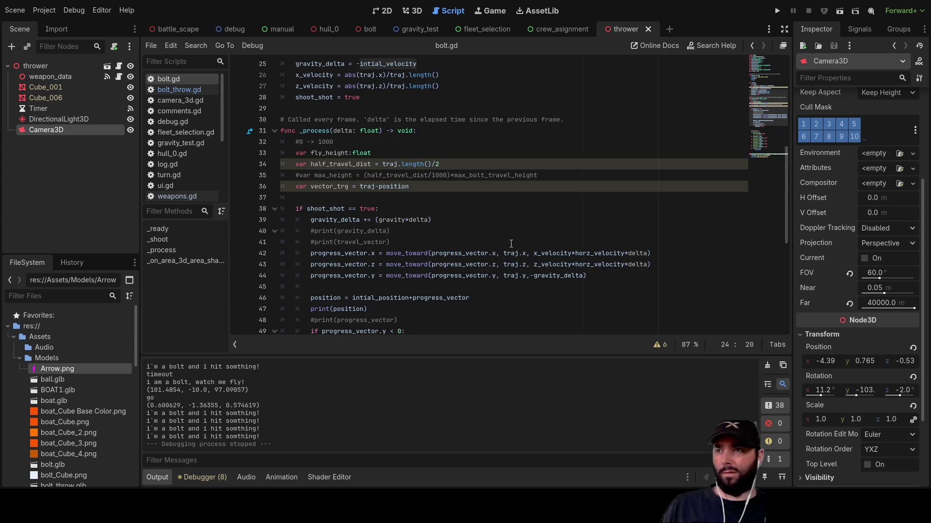
pyautogui.scroll(-8, 511, 244)
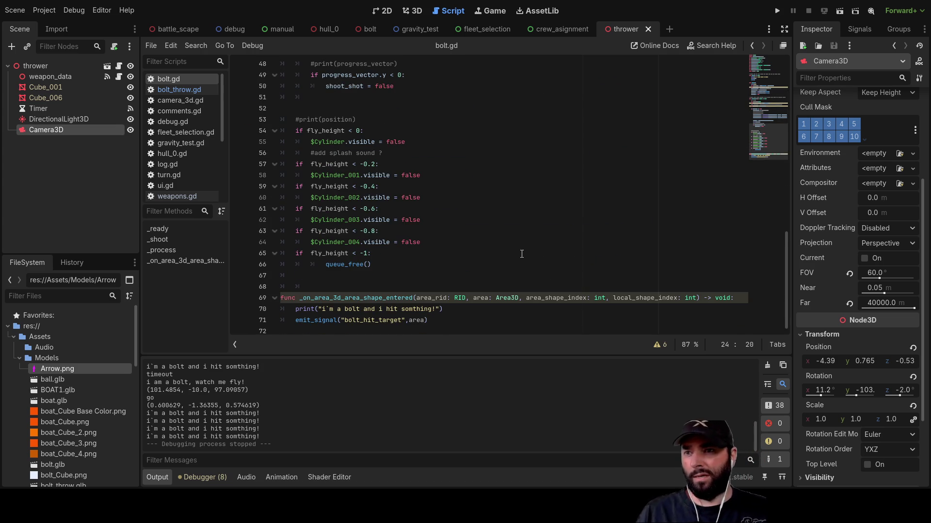
pyautogui.scroll(11, 519, 252)
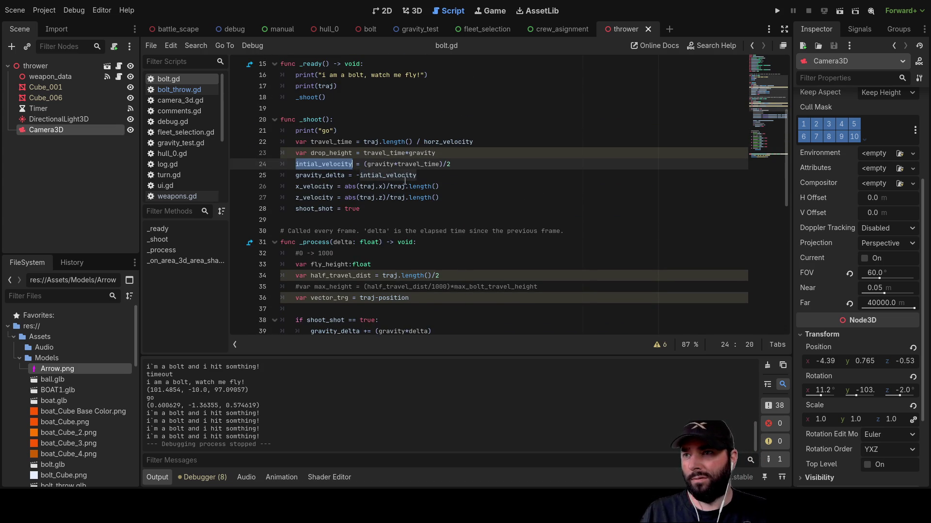
pyautogui.click(316, 175)
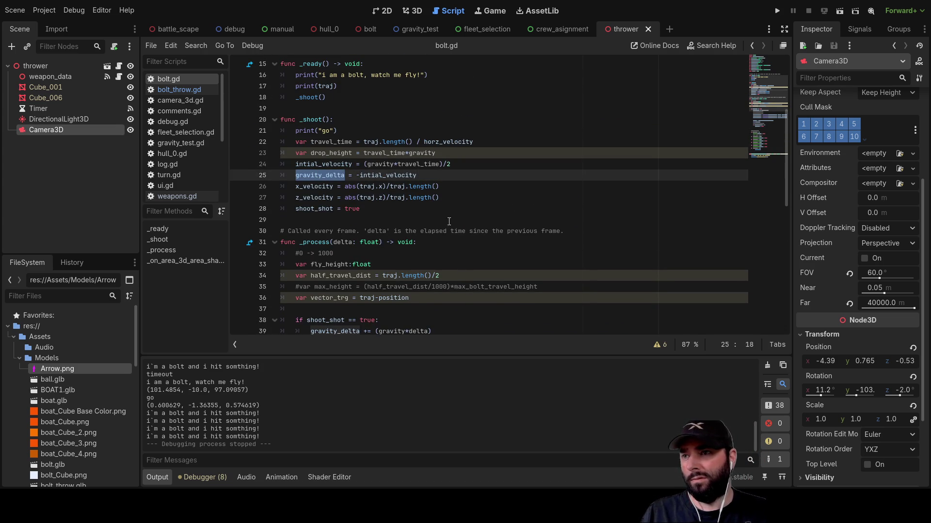
pyautogui.scroll(-3, 495, 237)
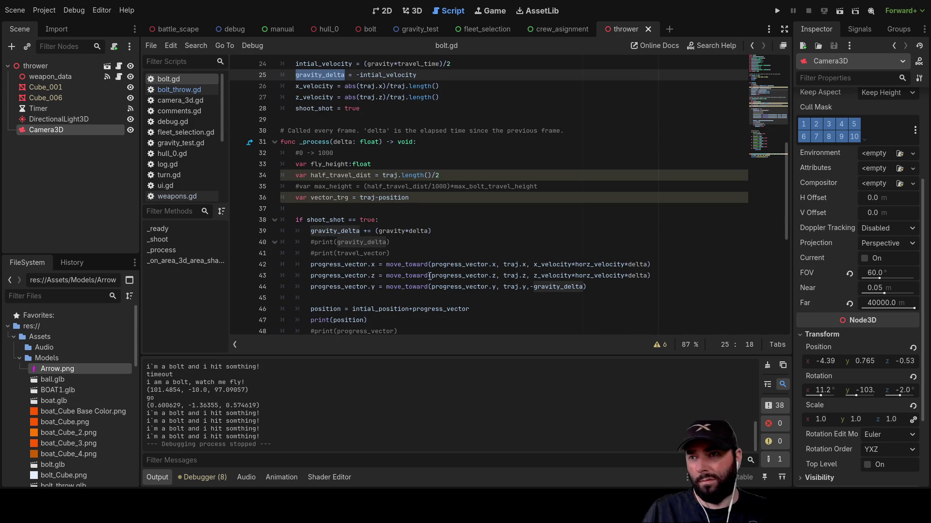
pyautogui.doubleClick(352, 287)
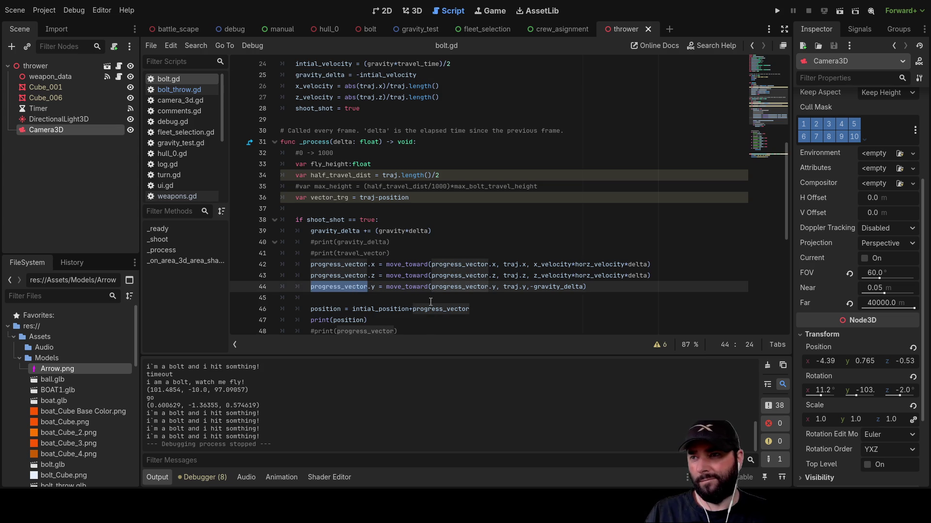
pyautogui.moveTo(373, 287); pyautogui.dragTo(352, 287)
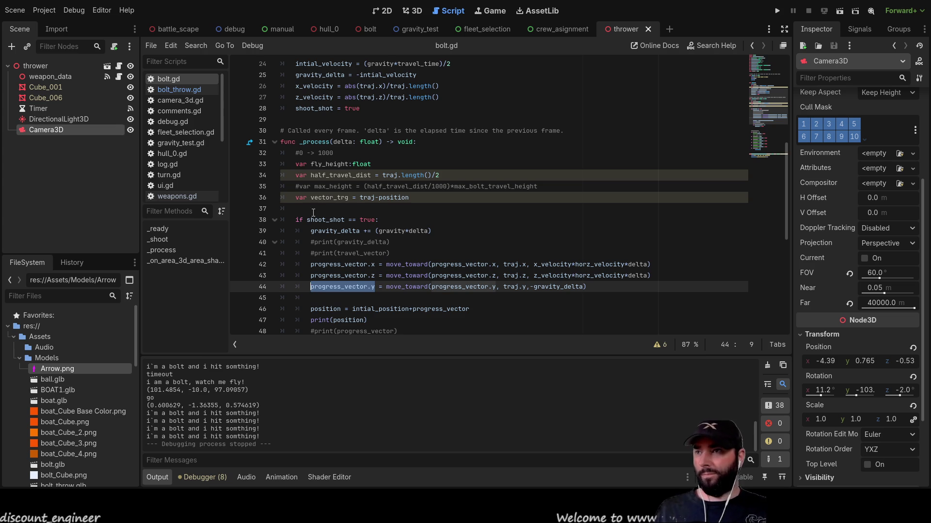
pyautogui.scroll(3, 313, 213)
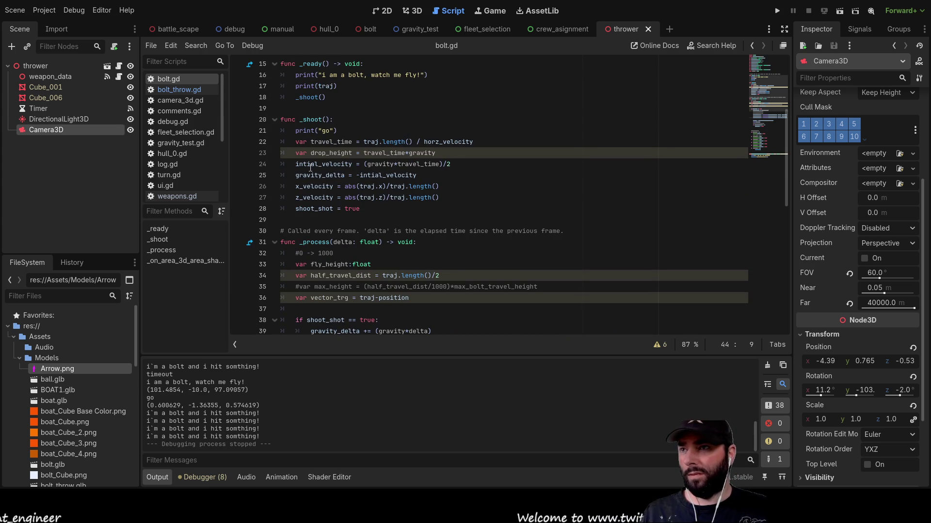
pyautogui.scroll(-4, 367, 167)
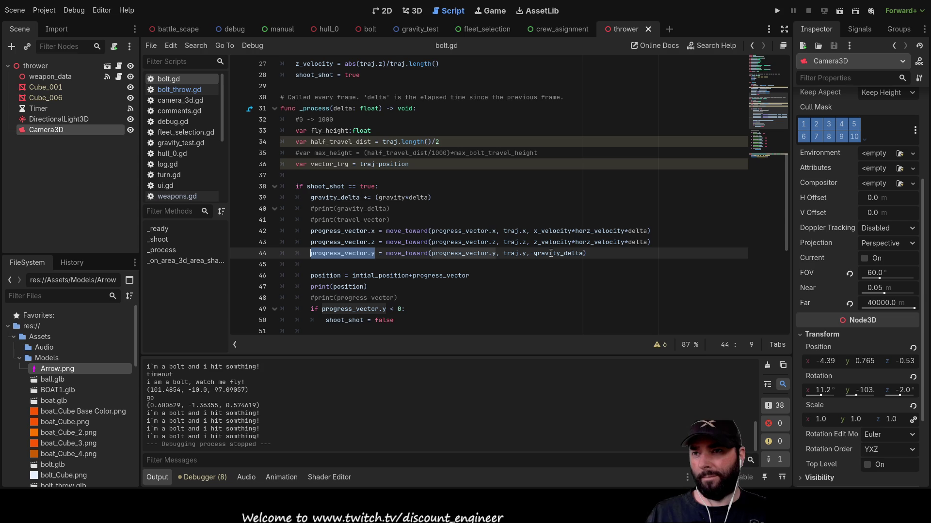
pyautogui.scroll(4, 360, 237)
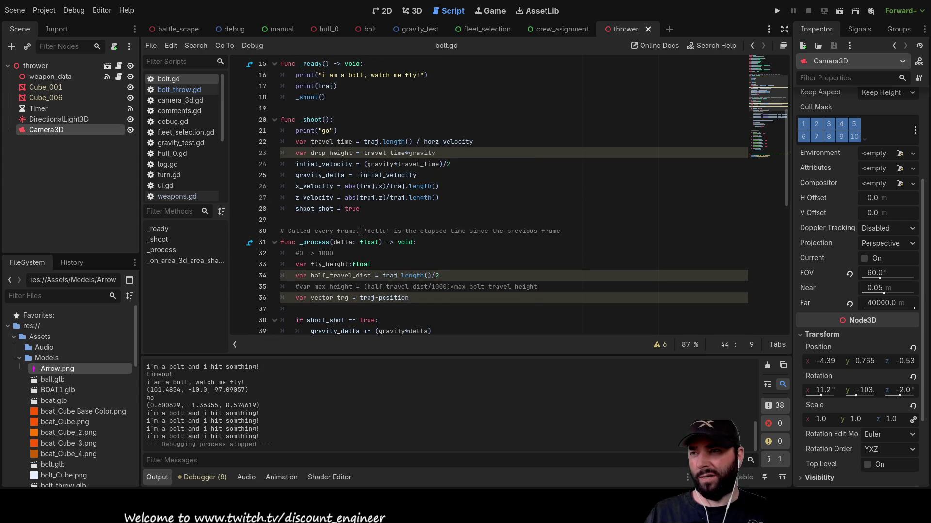
pyautogui.scroll(4, 403, 235)
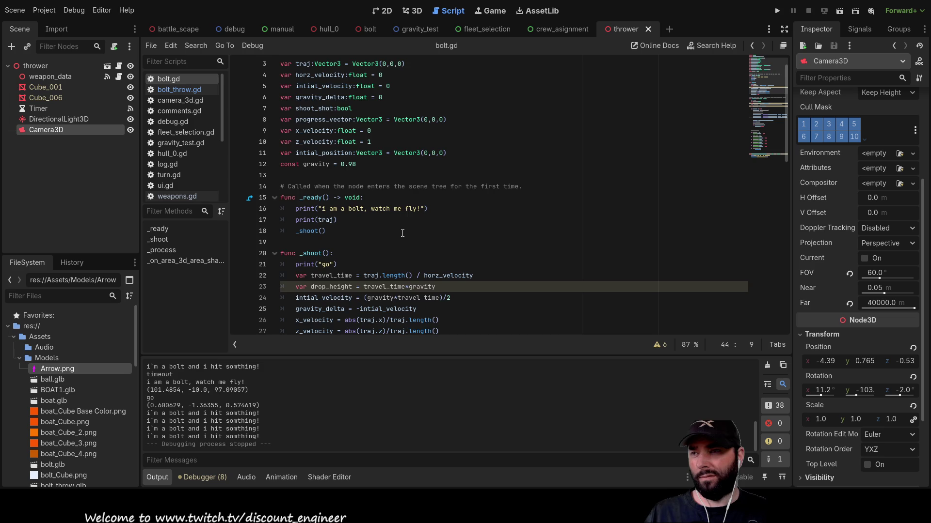
pyautogui.scroll(-4, 402, 235)
pyautogui.scroll(2, 402, 234)
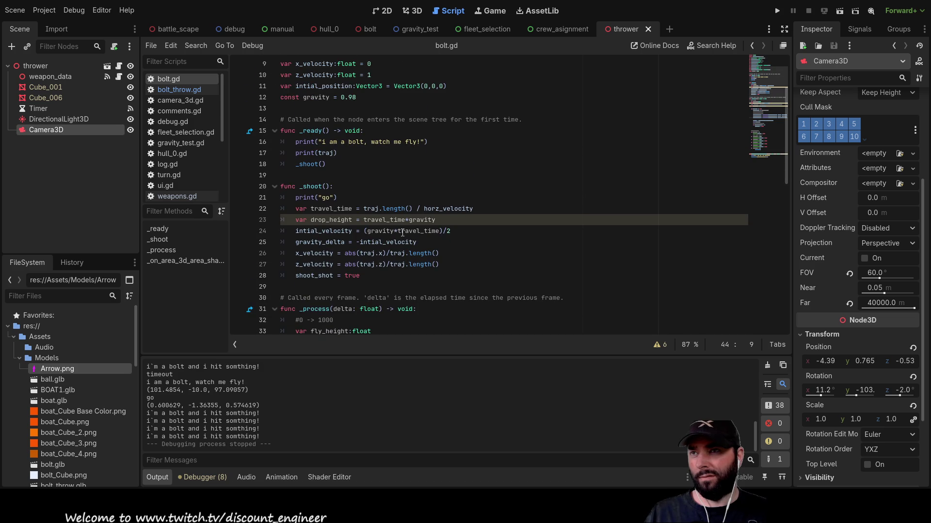
# Run the gravity_test scene and fire an arrow to test it
pyautogui.click(429, 31)
pyautogui.click(837, 15)
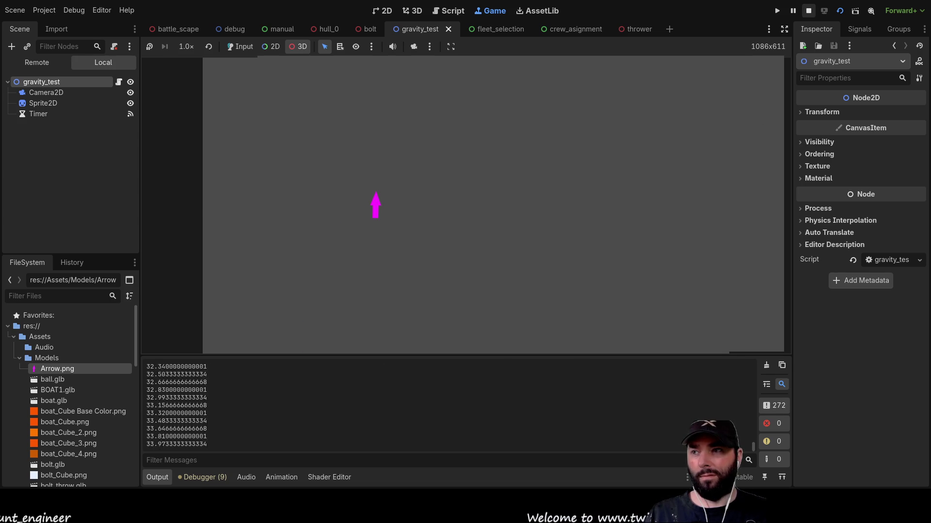
pyautogui.press('F8')
pyautogui.click(840, 11)
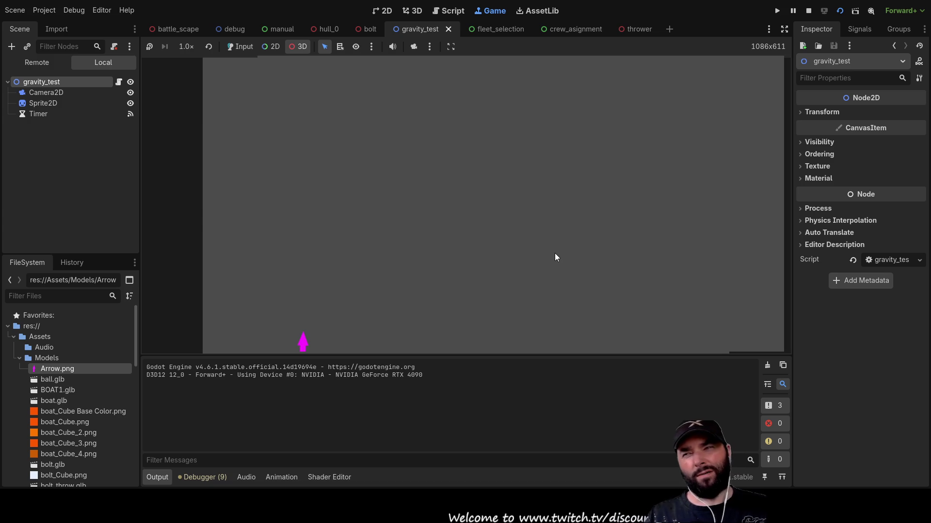
pyautogui.click(304, 340)
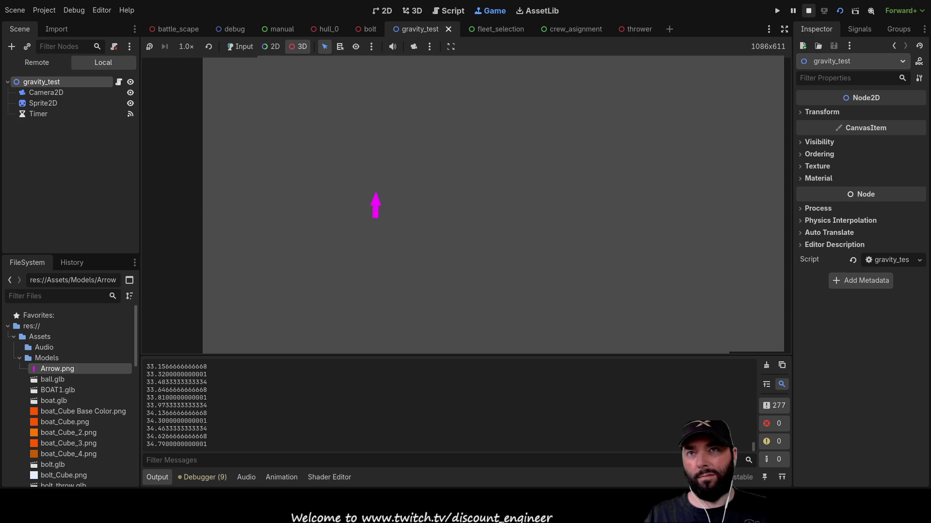
pyautogui.click(808, 10)
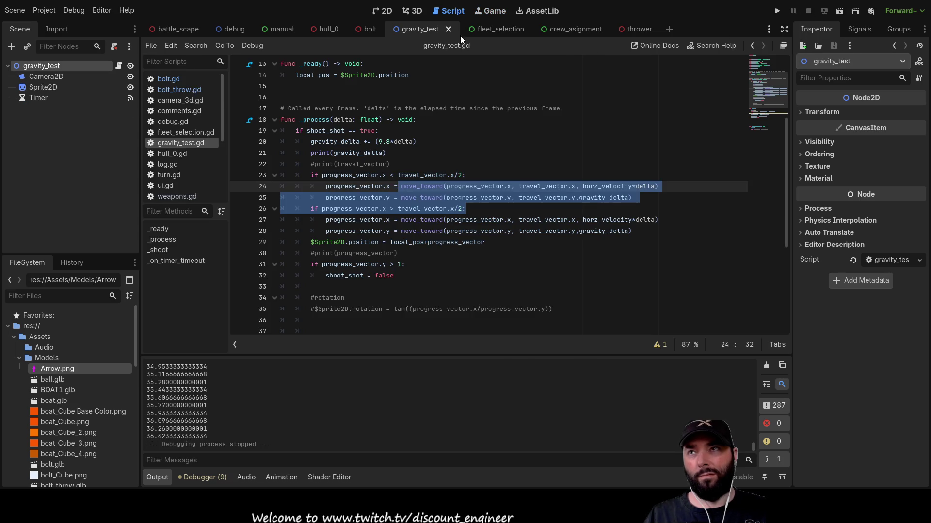
# Rerun gravity_test twice, firing arrows toward chosen points
pyautogui.click(777, 10)
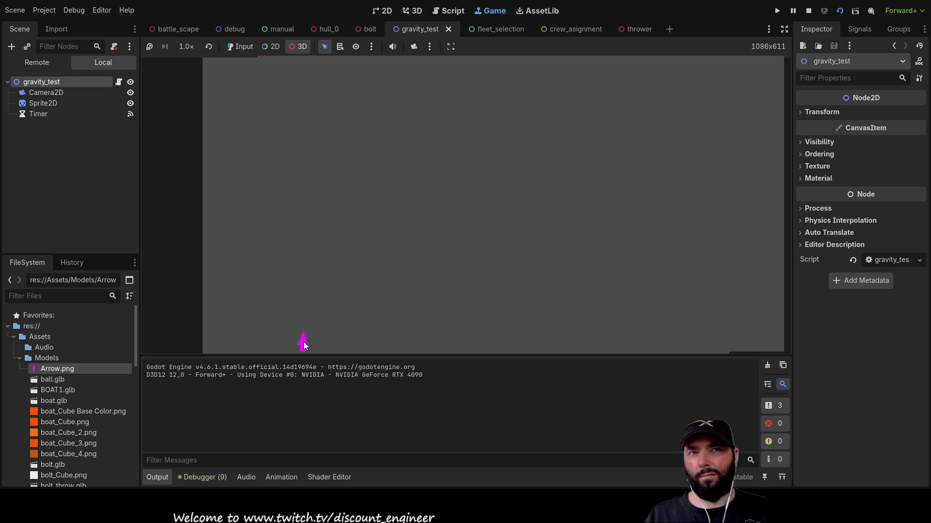
pyautogui.click(328, 239)
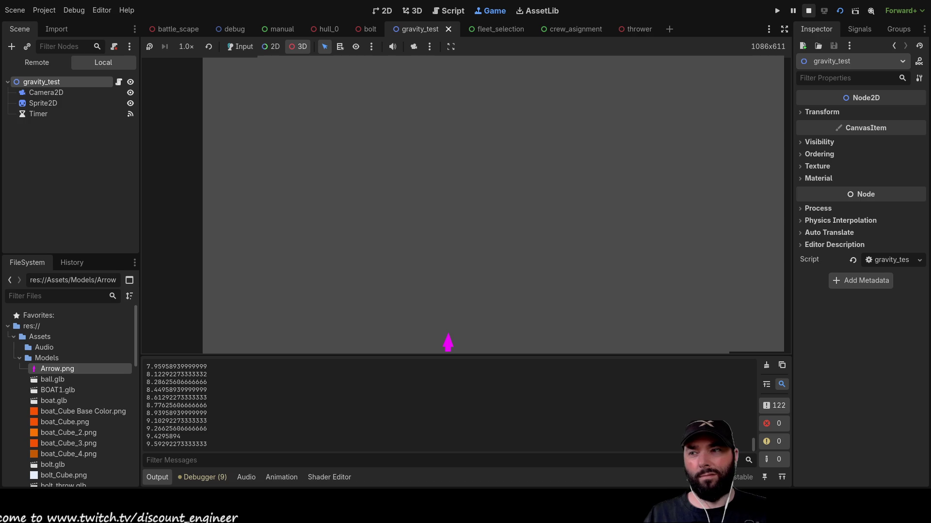
pyautogui.click(808, 11)
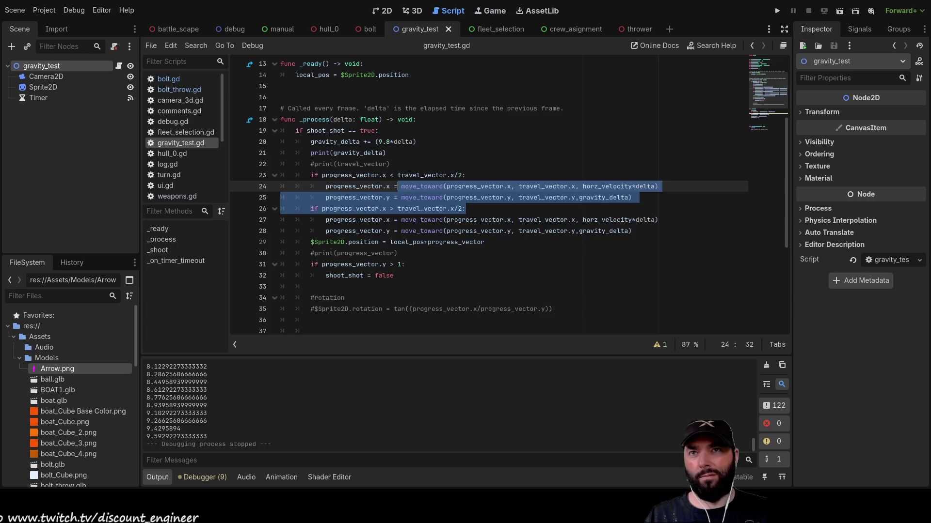
pyautogui.press('F6')
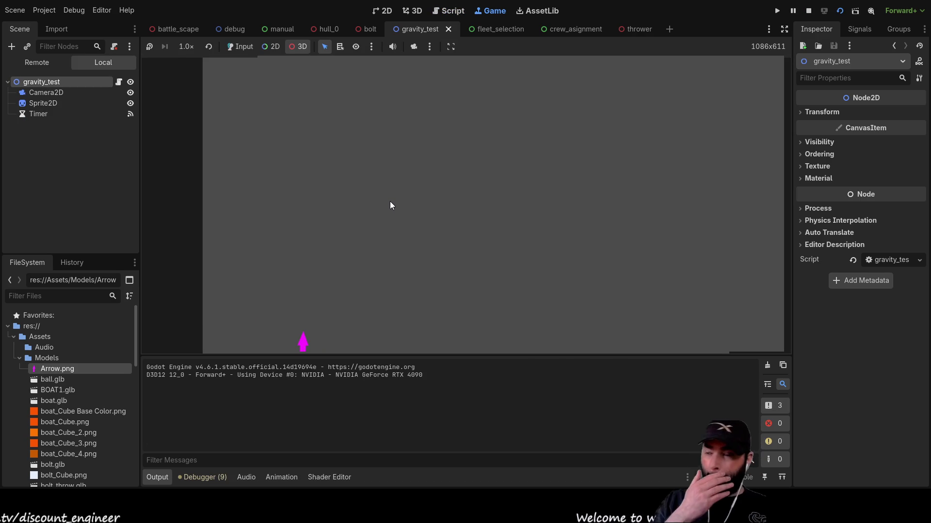
pyautogui.click(374, 229)
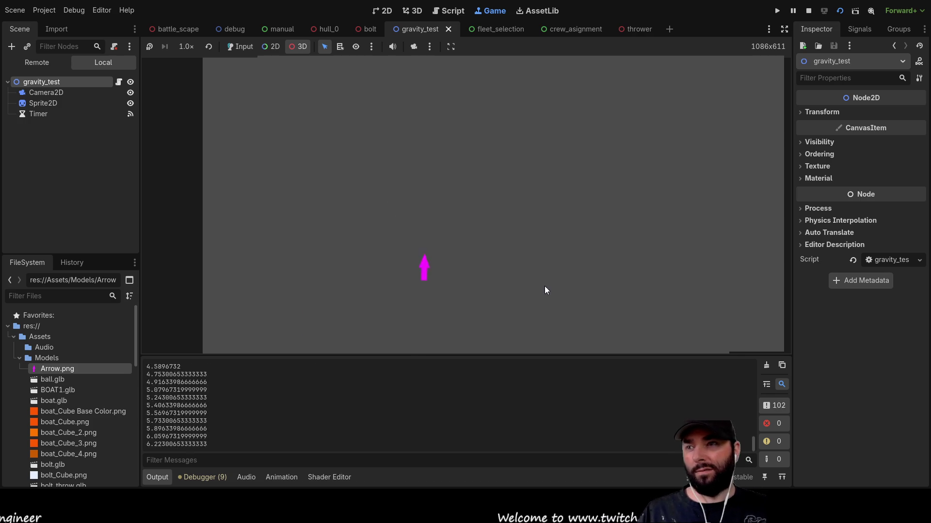
pyautogui.press('F8')
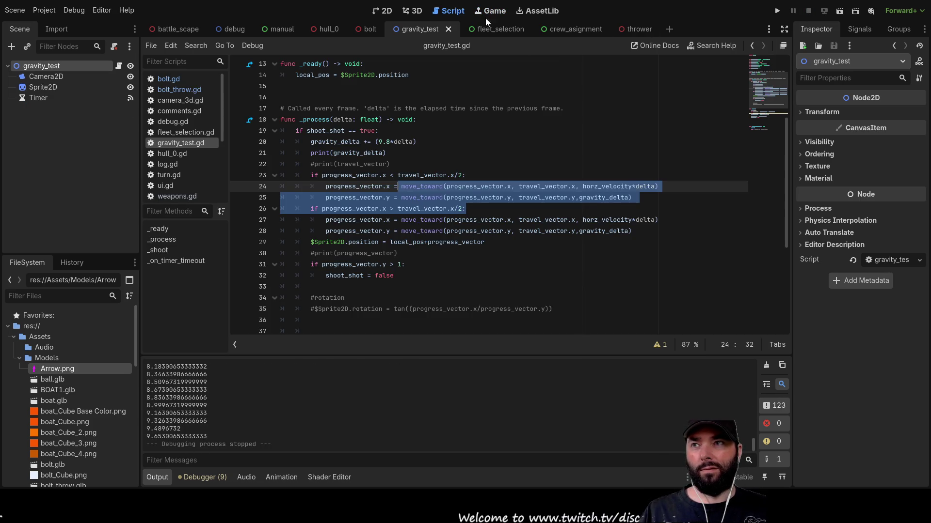
# Delete the second if block, lines 26–28, in gravity_test.gd
pyautogui.click(482, 211)
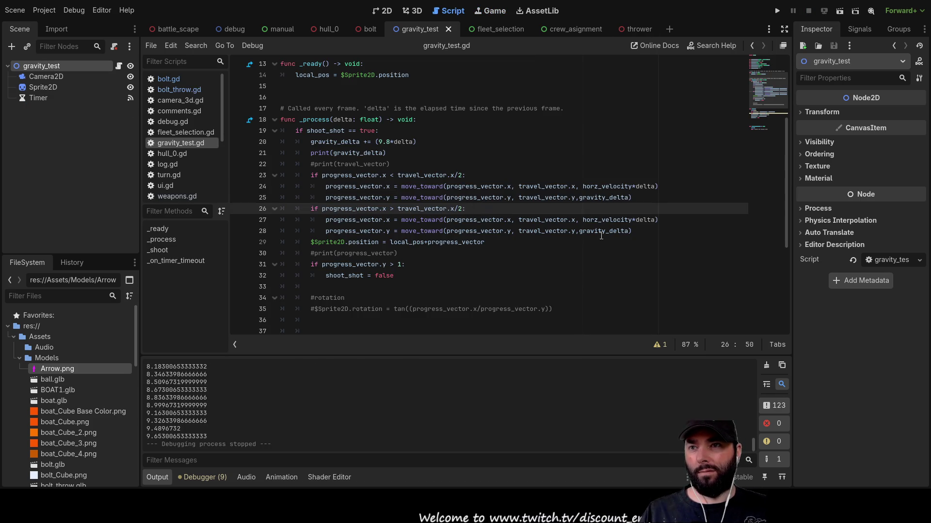
pyautogui.moveTo(635, 232); pyautogui.dragTo(247, 211)
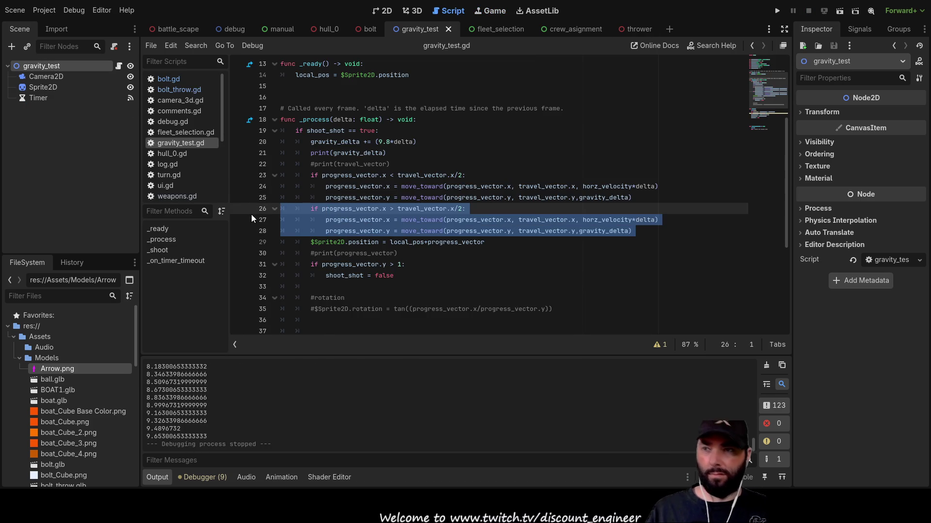
pyautogui.press('Delete')
# Remove the first if line and unindent the move_toward lines
pyautogui.click(311, 175)
pyautogui.press('Delete')
pyautogui.press('Delete')
pyautogui.press('Delete')
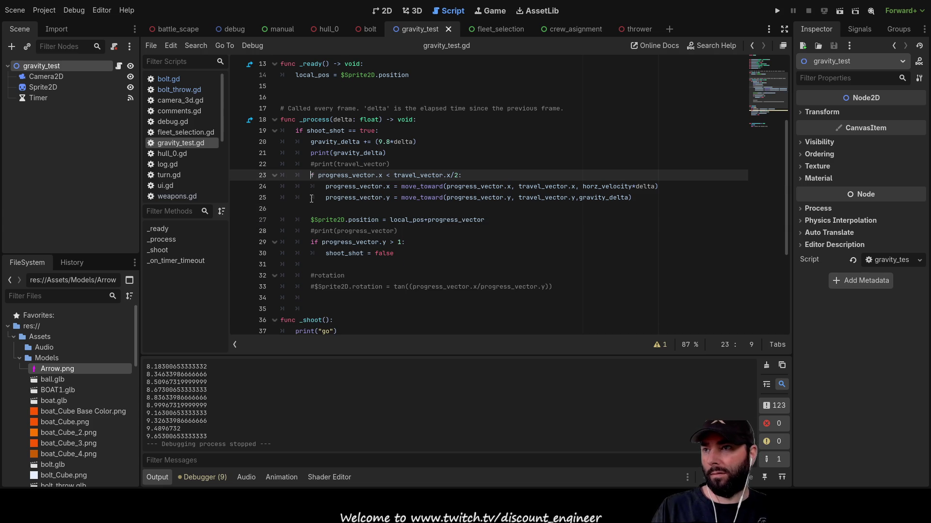
pyautogui.click(309, 188)
pyautogui.press('Delete')
pyautogui.press('Delete')
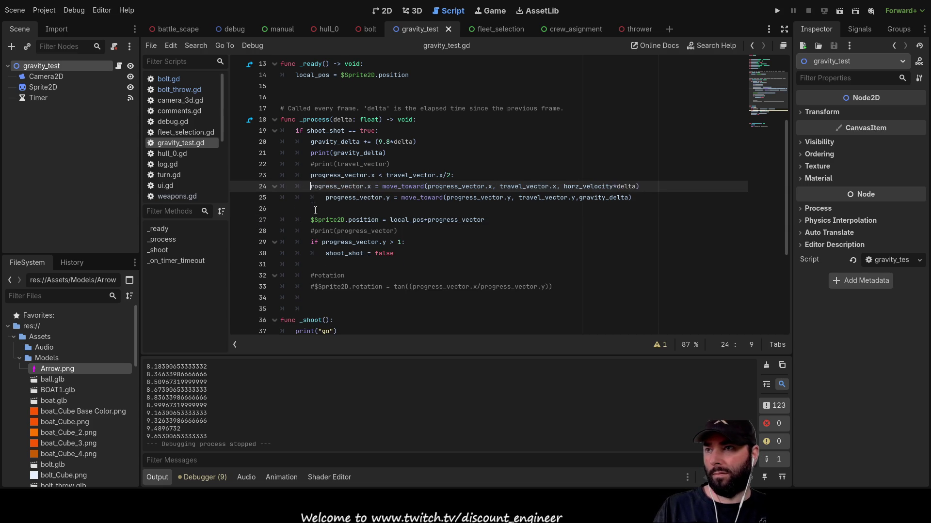
pyautogui.write('p')
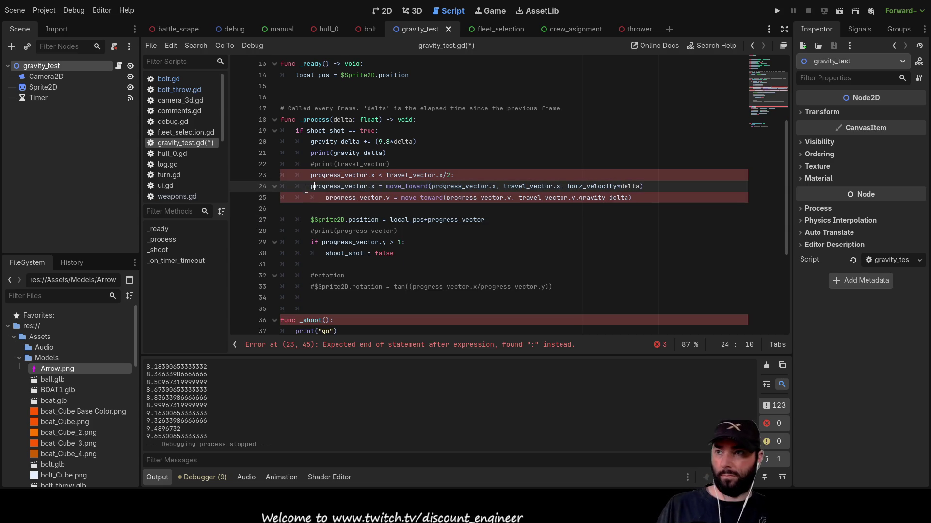
pyautogui.click(305, 199)
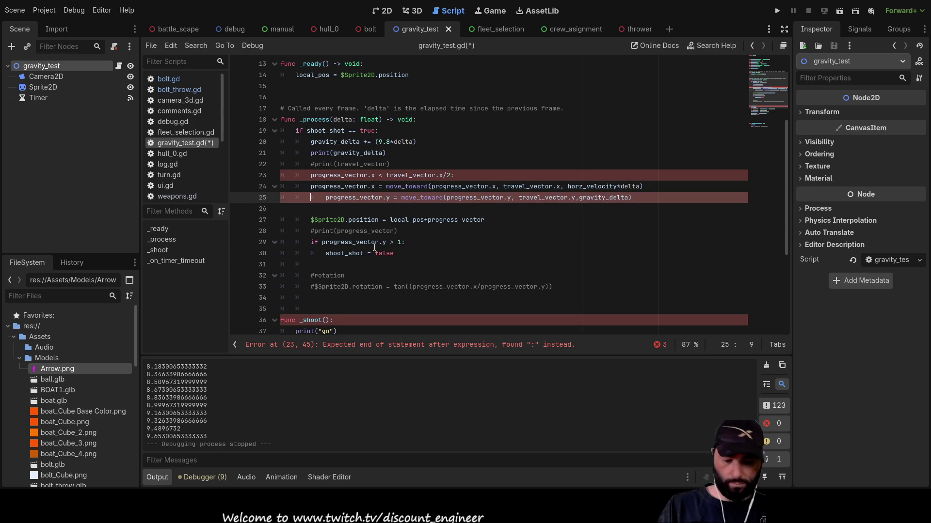
pyautogui.press('Delete')
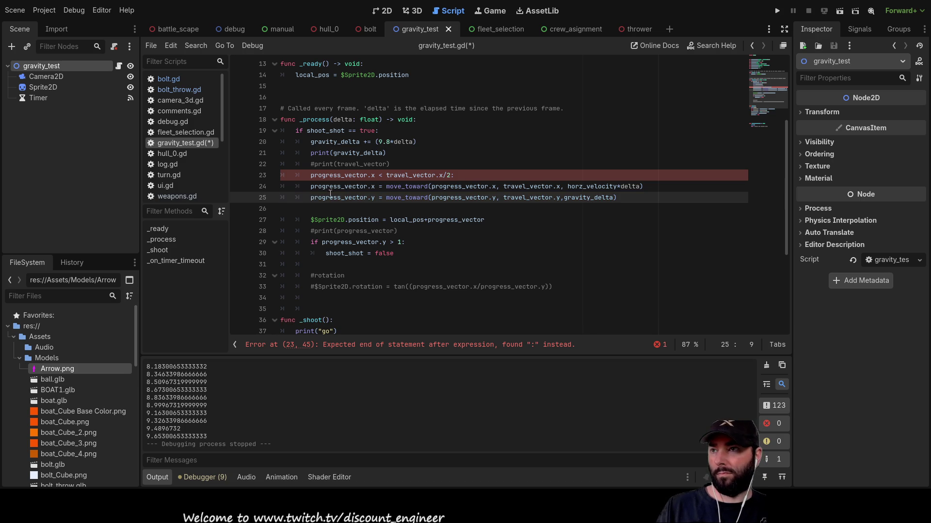
pyautogui.press('Up')
pyautogui.press('Up')
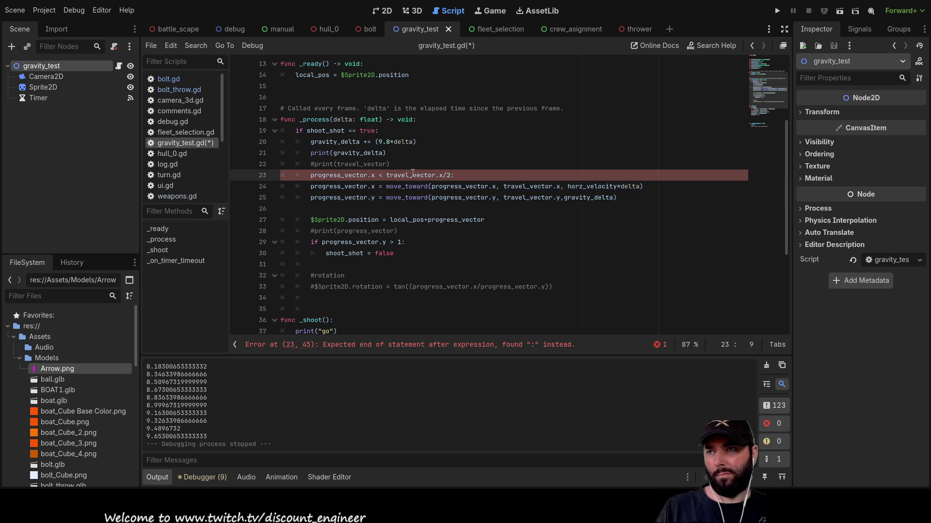
pyautogui.click(255, 176)
pyautogui.press('BackSpace')
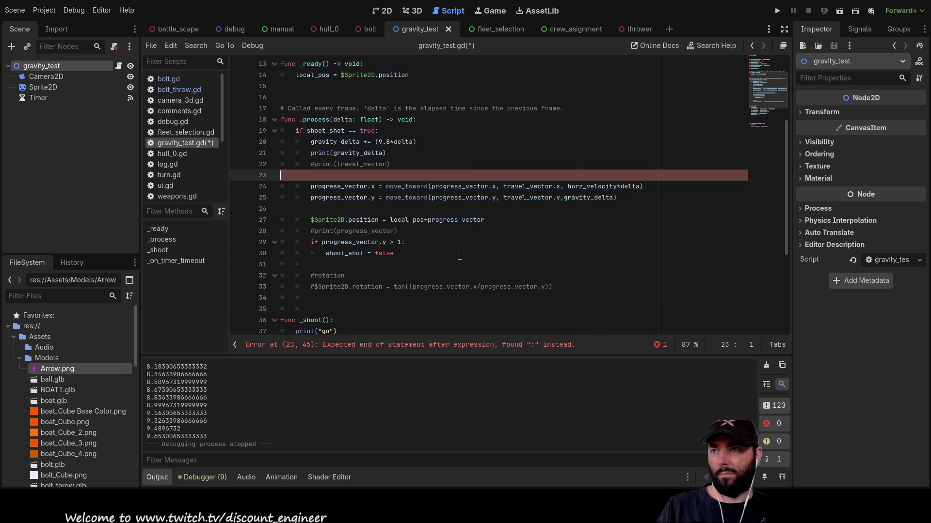
# Rerun the edited gravity_test scene twice, then stop it
pyautogui.click(839, 10)
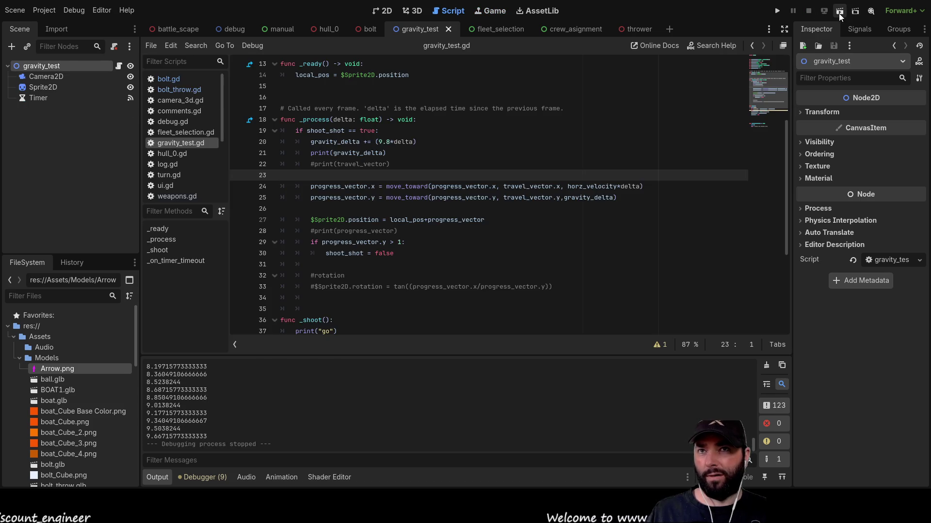
pyautogui.click(840, 13)
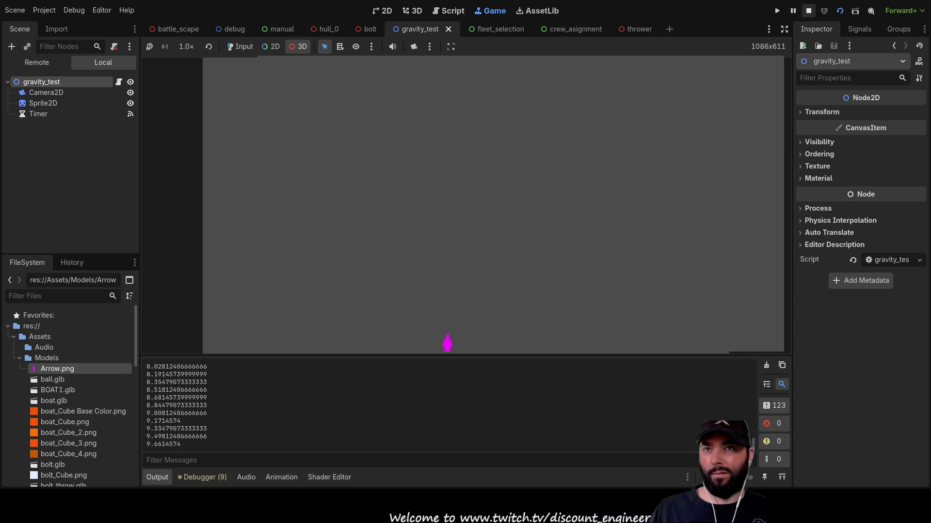
pyautogui.press('F8')
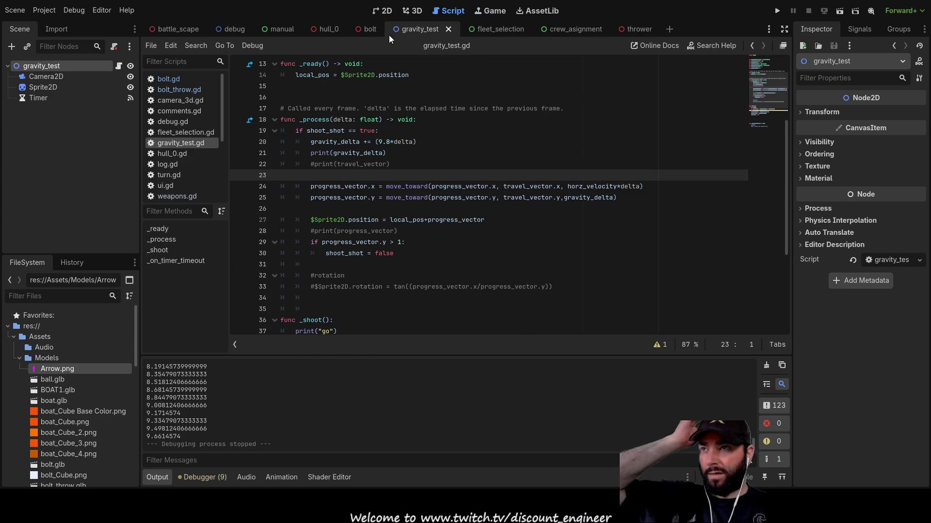
# Delete the minus before intial_velocity on bolt.gd line 25 and run the bolt scene
pyautogui.click(638, 28)
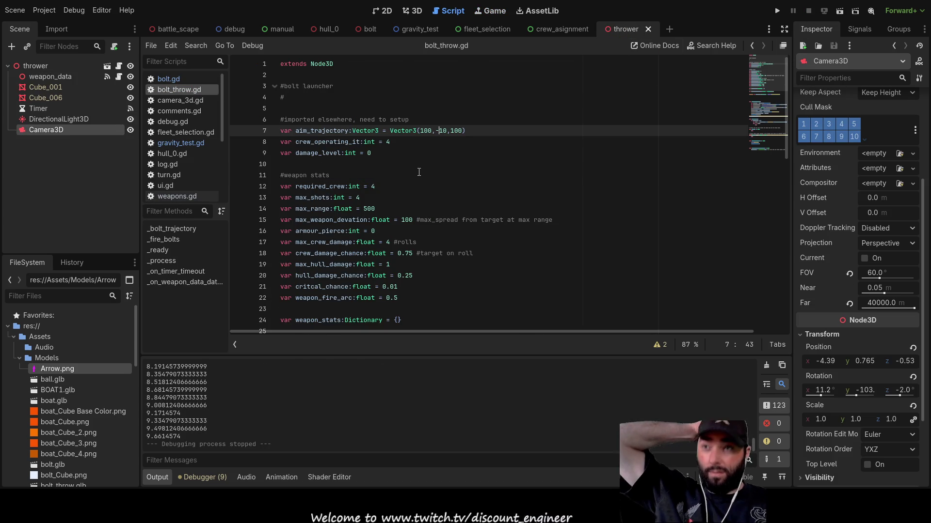
pyautogui.click(367, 26)
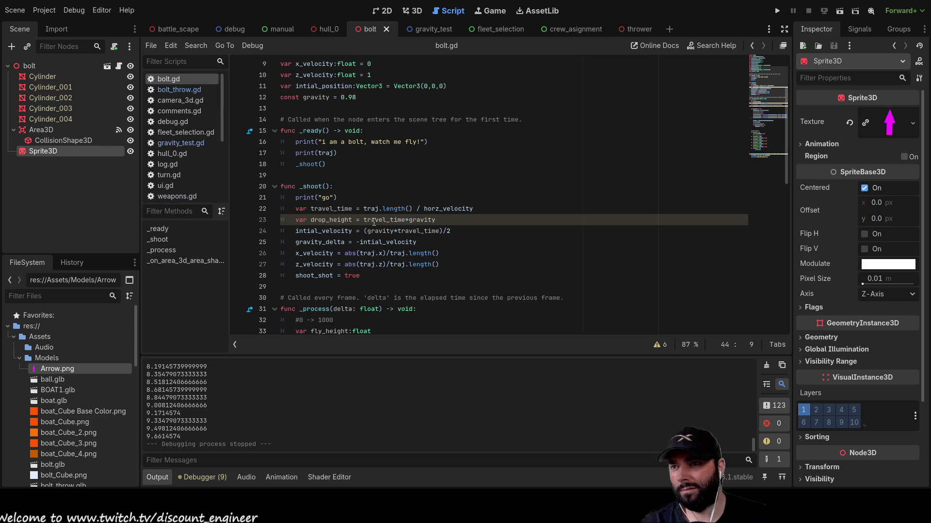
pyautogui.doubleClick(323, 231)
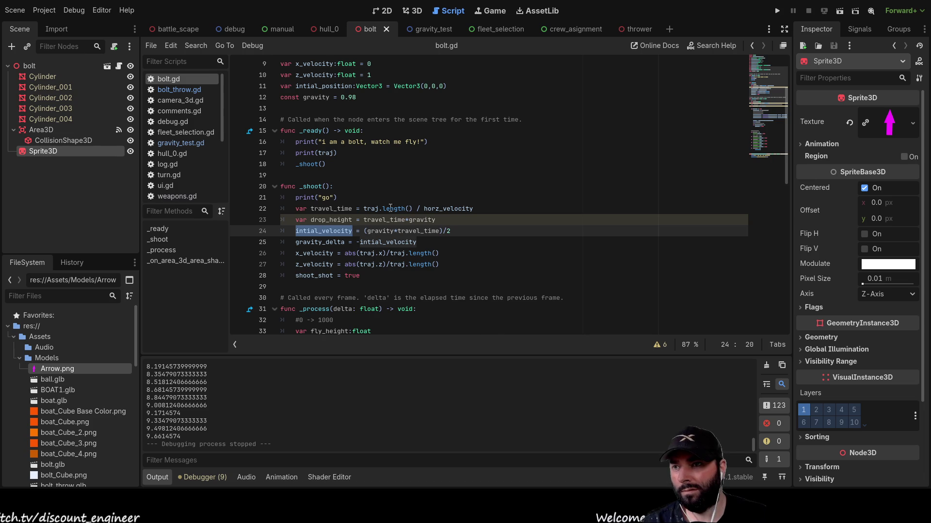
pyautogui.click(360, 242)
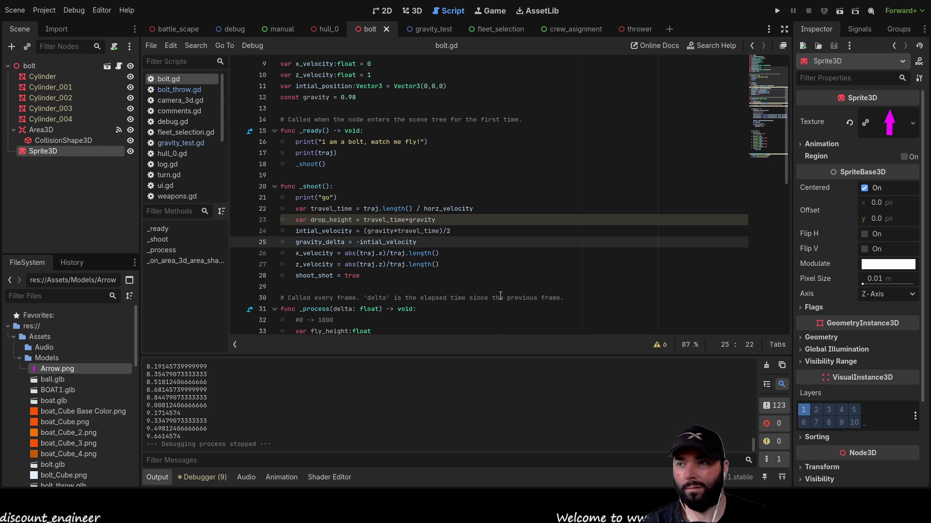
pyautogui.press('BackSpace')
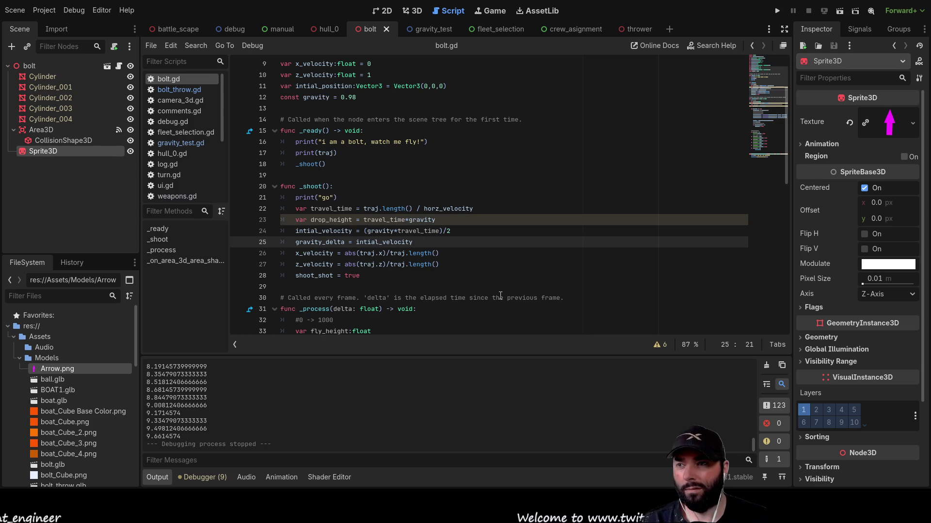
pyautogui.click(842, 10)
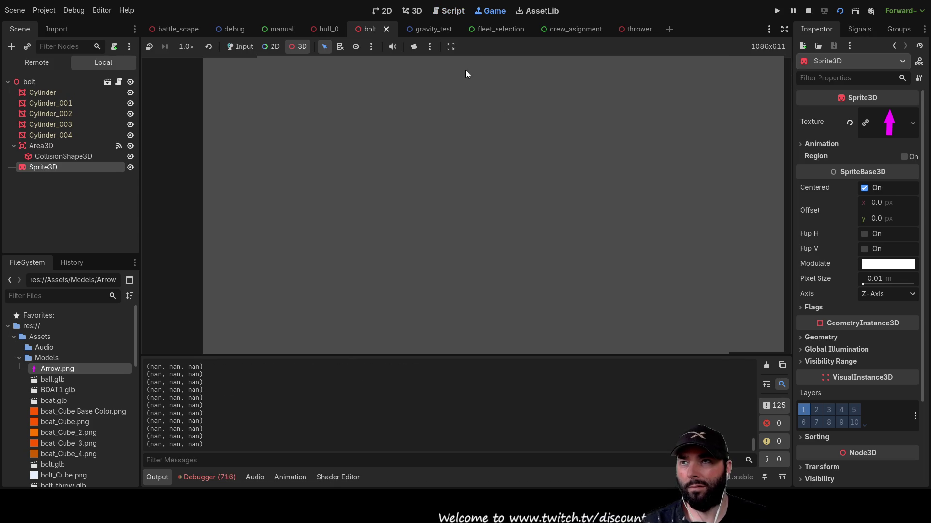
# Stop the bolt scene and run the thrower scene instead
pyautogui.click(414, 47)
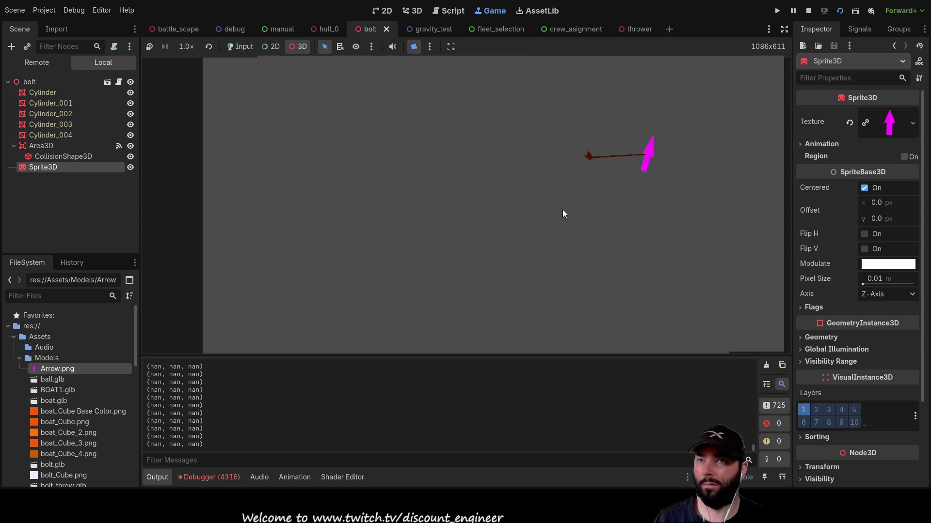
pyautogui.press('F8')
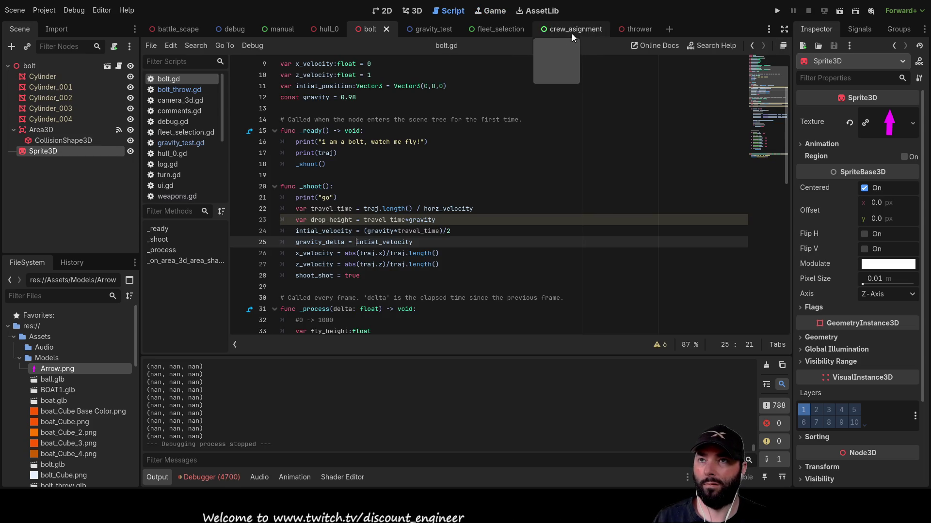
pyautogui.click(638, 28)
pyautogui.click(840, 11)
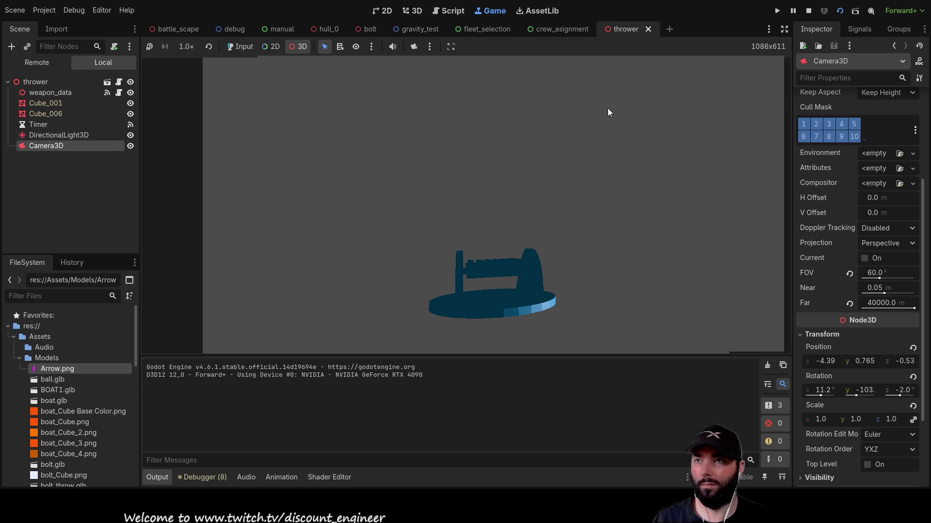
# Watch the thrower run through the editor camera while coordinates log, then stop it
pyautogui.click(414, 46)
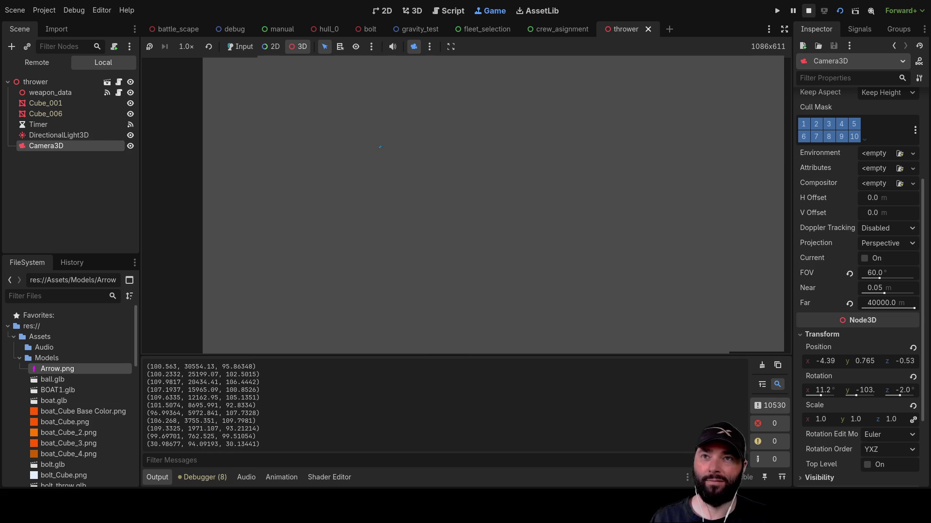
pyautogui.press('F8')
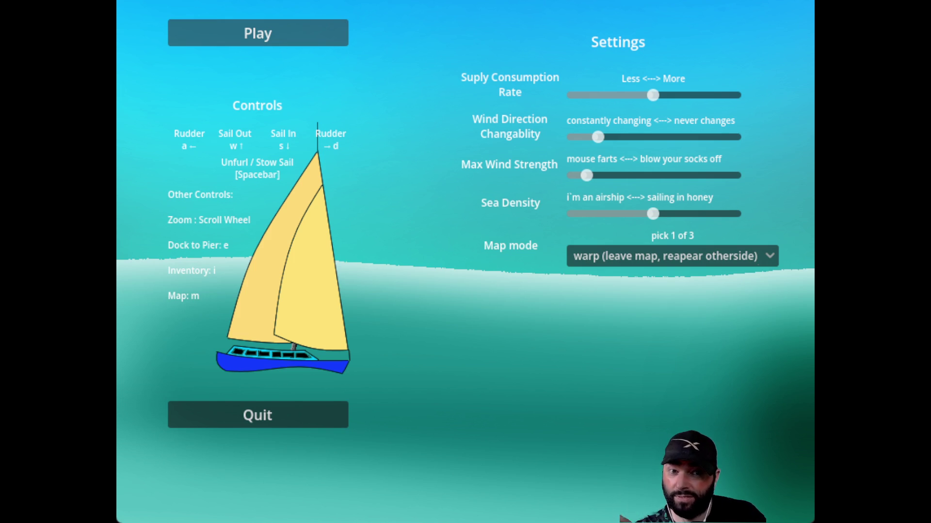
# Start a new game and sail the ship to the island pier
pyautogui.click(257, 33)
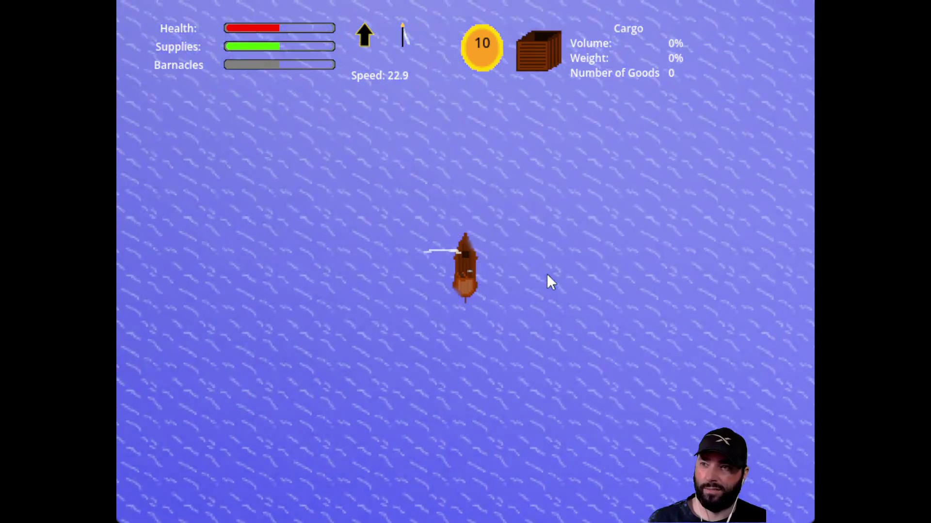
pyautogui.press('d')
pyautogui.press('d')
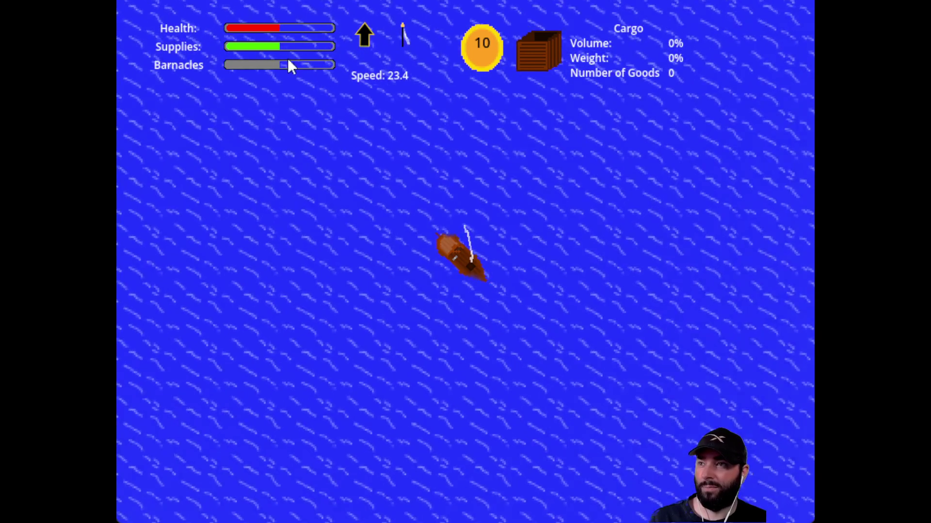
pyautogui.scroll(-2, 533, 359)
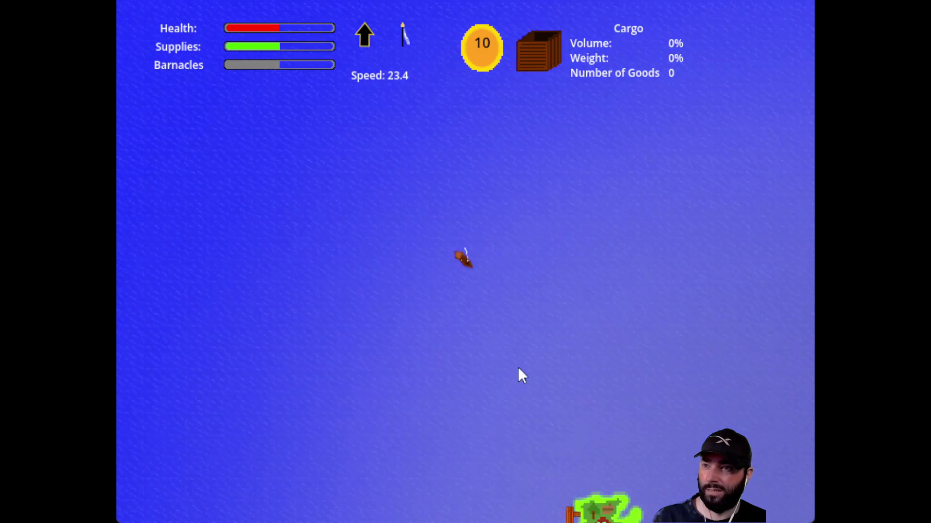
pyautogui.scroll(3, 519, 367)
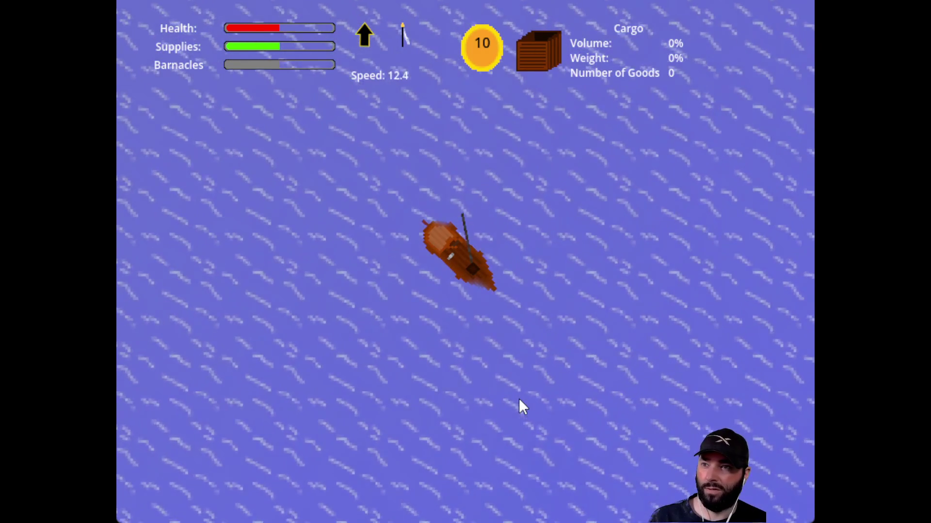
pyautogui.press('s')
pyautogui.press('s')
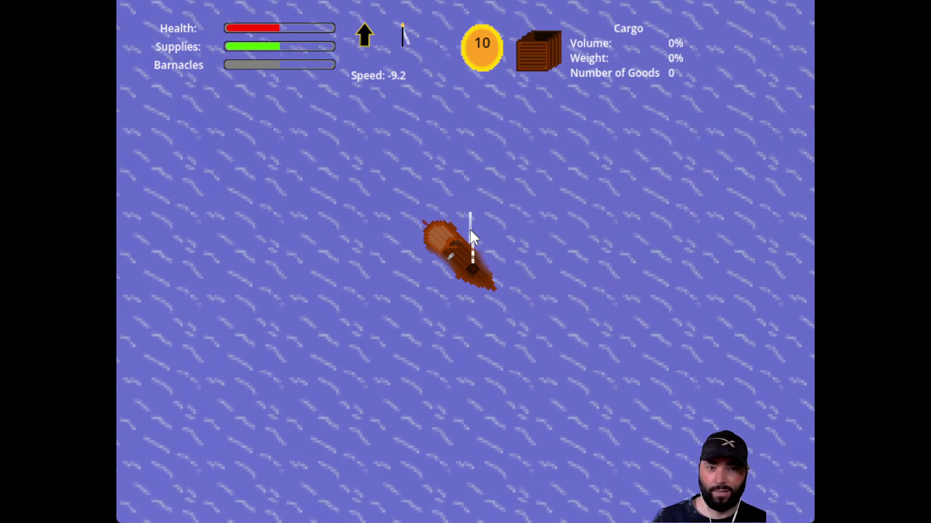
pyautogui.press('d')
pyautogui.press('a')
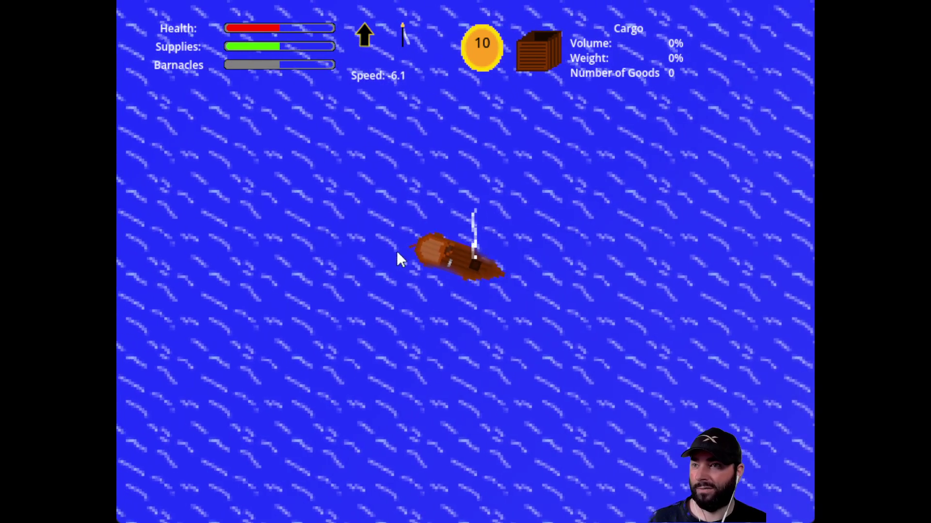
pyautogui.press('a')
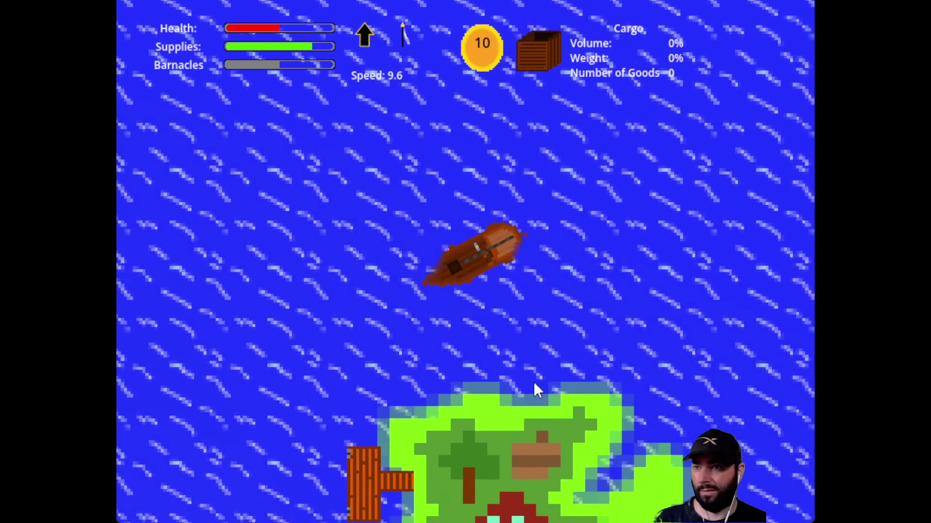
# Dock and buy 4 Mail, 3 Fresh Water and 2 Fertilizer until coins run out
pyautogui.press('e')
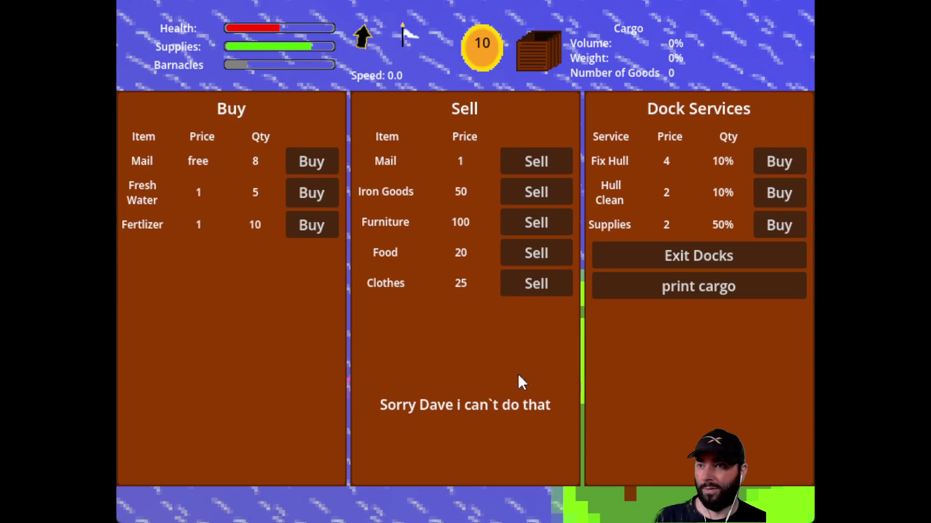
pyautogui.click(311, 155)
pyautogui.click(311, 154)
pyautogui.click(312, 155)
pyautogui.click(311, 154)
pyautogui.click(312, 154)
pyautogui.click(312, 154)
pyautogui.click(312, 154)
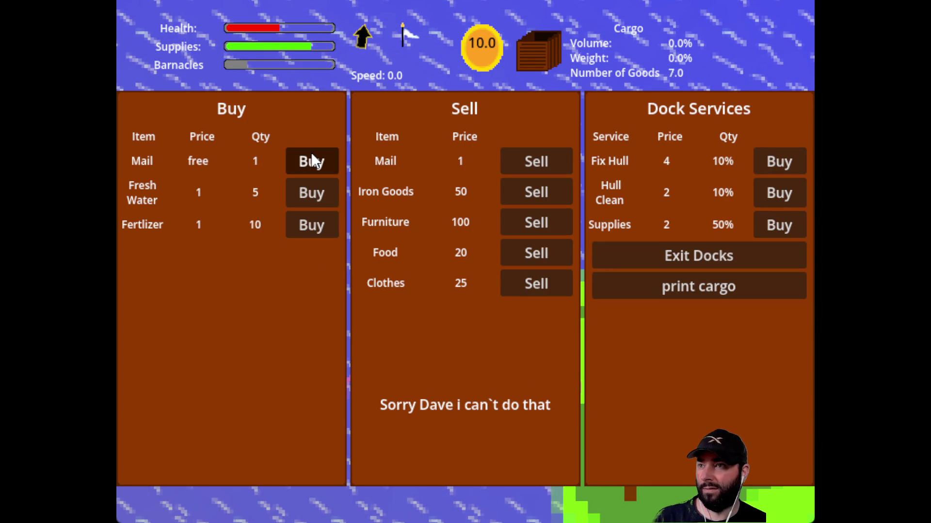
pyautogui.click(311, 154)
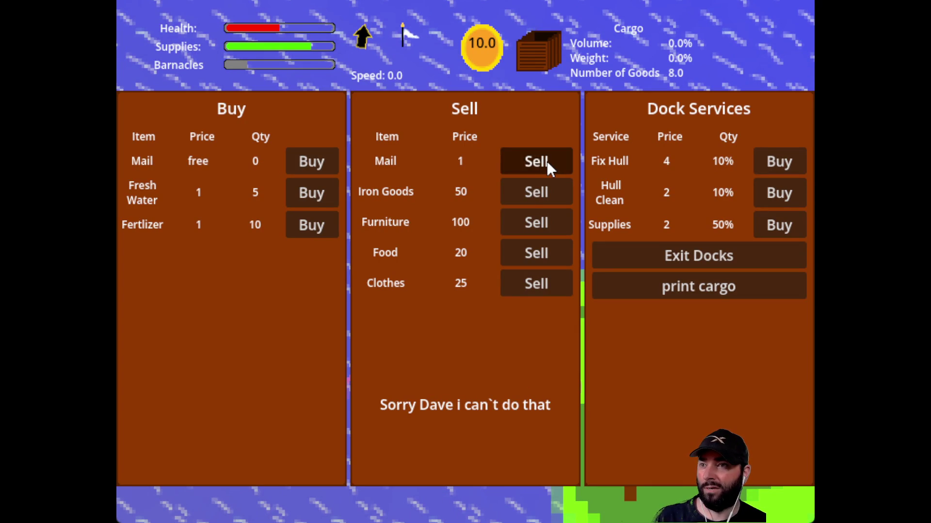
pyautogui.click(319, 197)
pyautogui.click(319, 197)
pyautogui.click(319, 196)
pyautogui.click(319, 196)
pyautogui.click(319, 195)
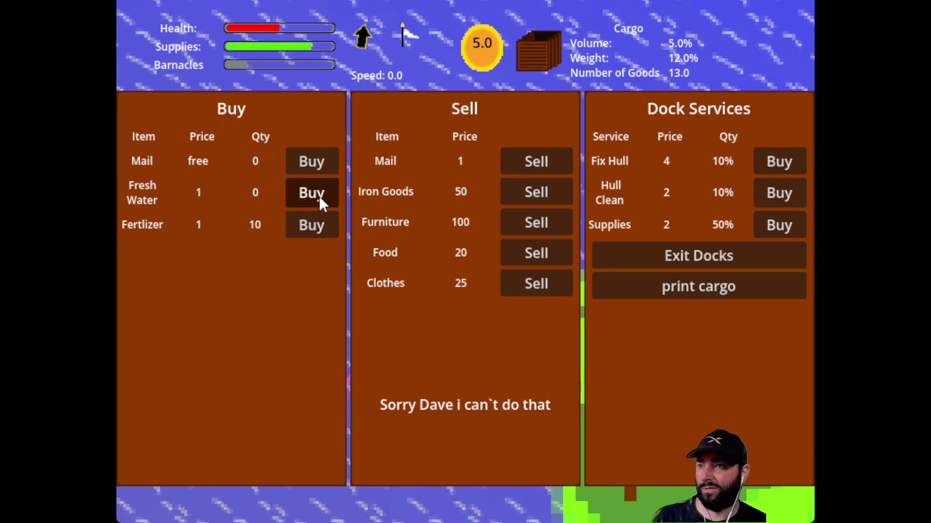
pyautogui.click(312, 226)
pyautogui.click(312, 224)
pyautogui.click(312, 224)
pyautogui.click(312, 224)
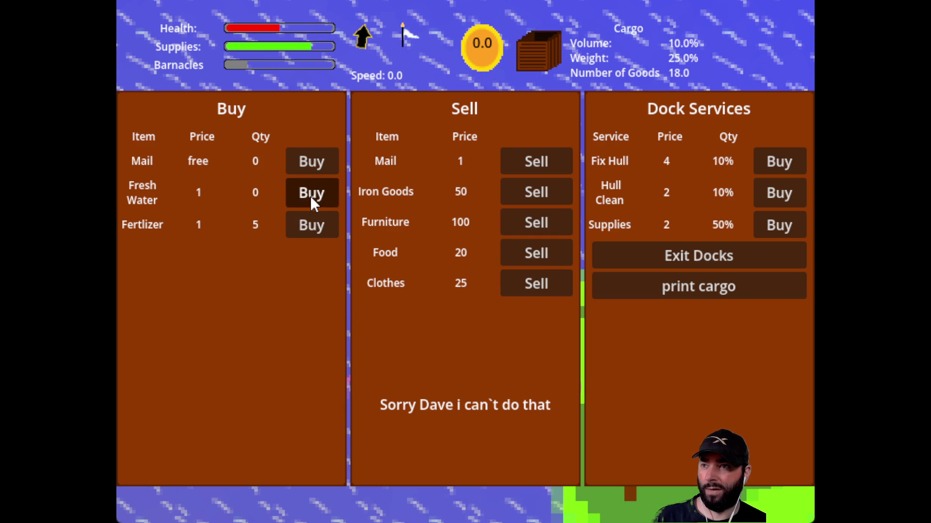
pyautogui.click(315, 165)
# Sail to the second island, sell the Fresh Water, leave, and view the map
pyautogui.click(732, 256)
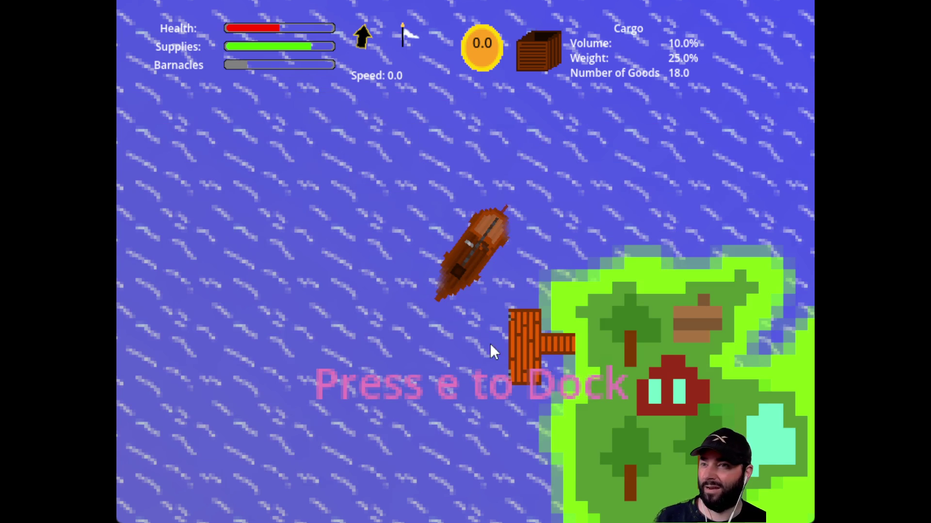
pyautogui.press('e')
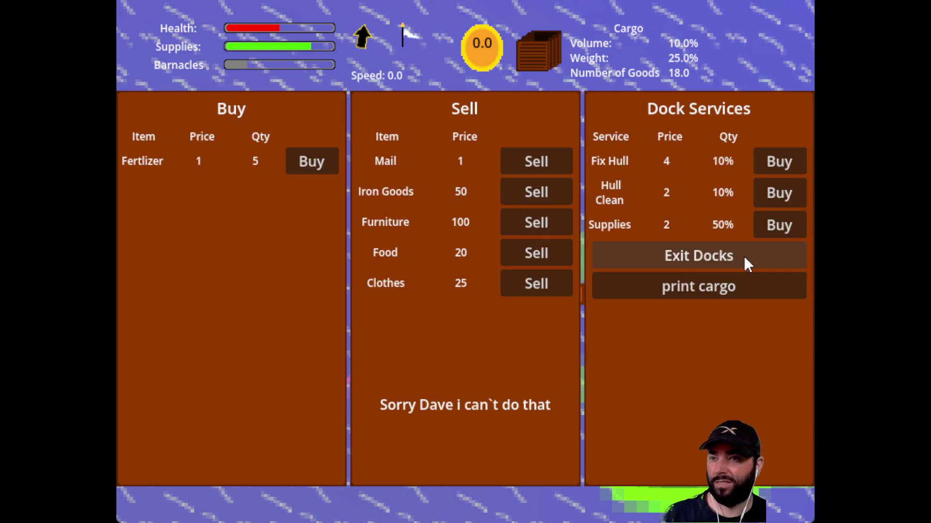
pyautogui.click(744, 256)
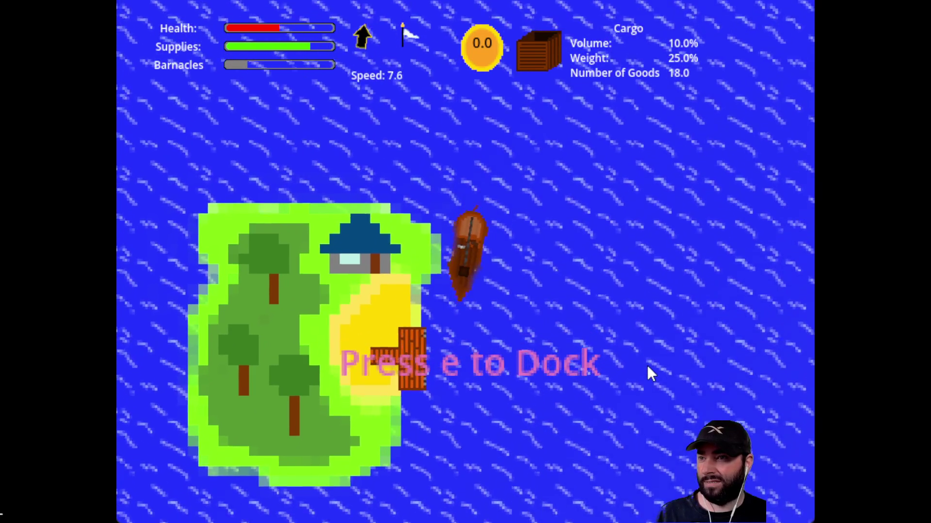
pyautogui.press('e')
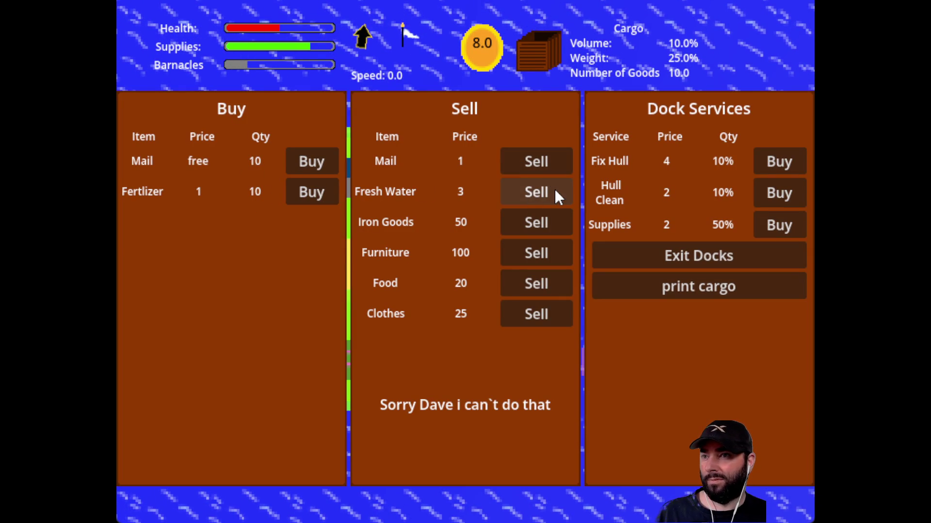
pyautogui.click(556, 191)
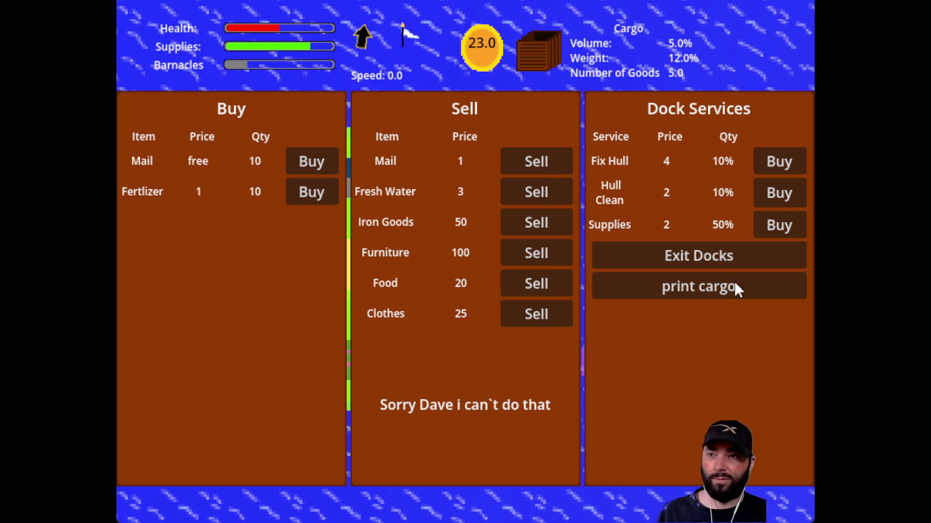
pyautogui.click(734, 253)
pyautogui.press('m')
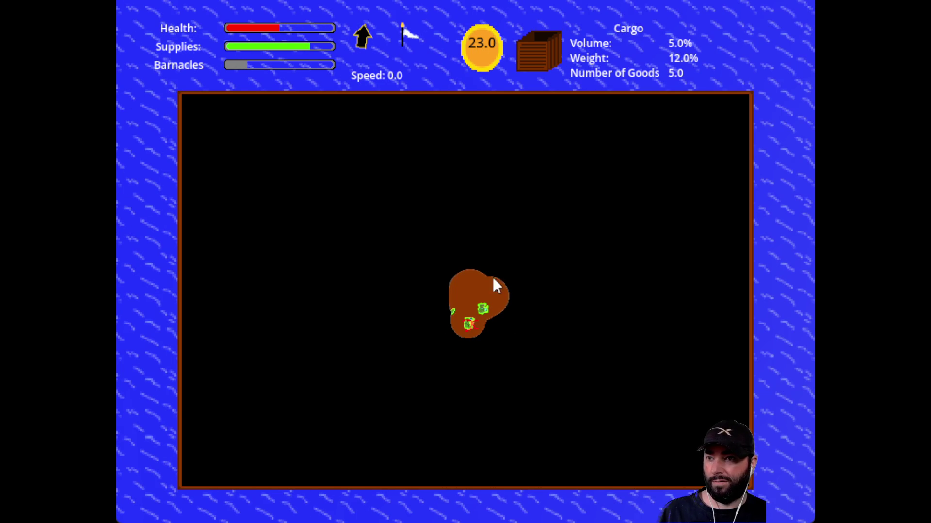
# Close the map and sail due right, reaching speed 14.2
pyautogui.press('m')
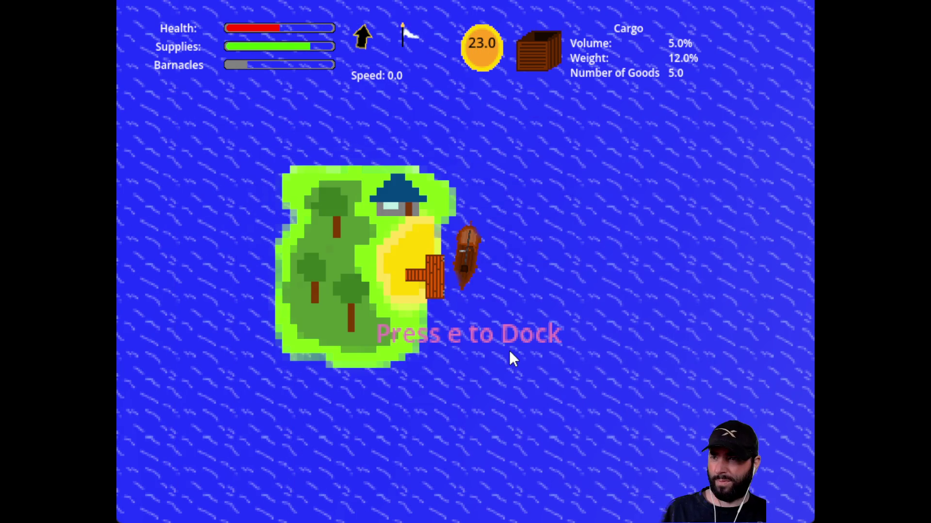
pyautogui.press('w')
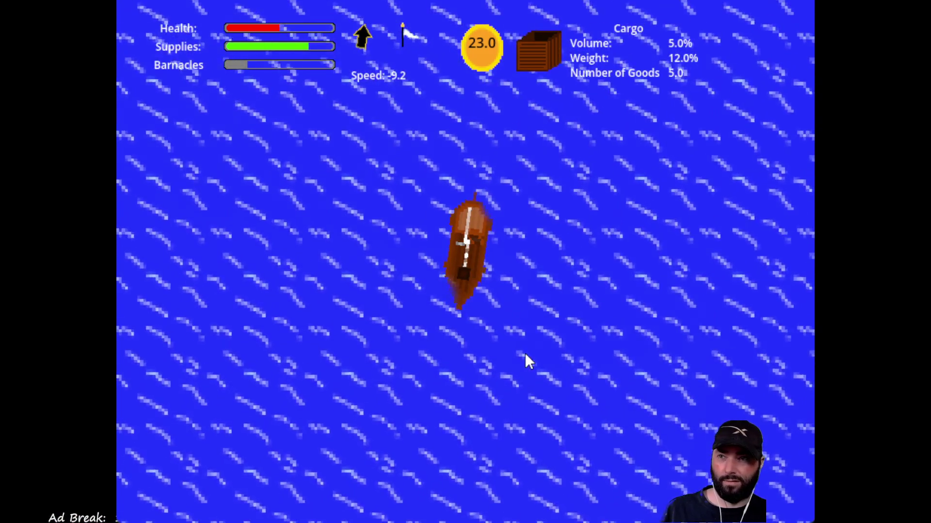
pyautogui.press('w')
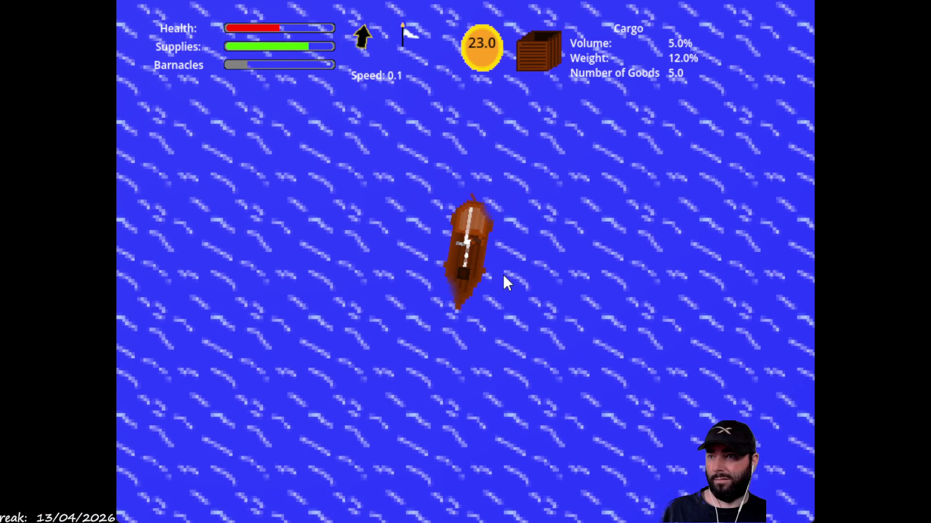
pyautogui.press('w')
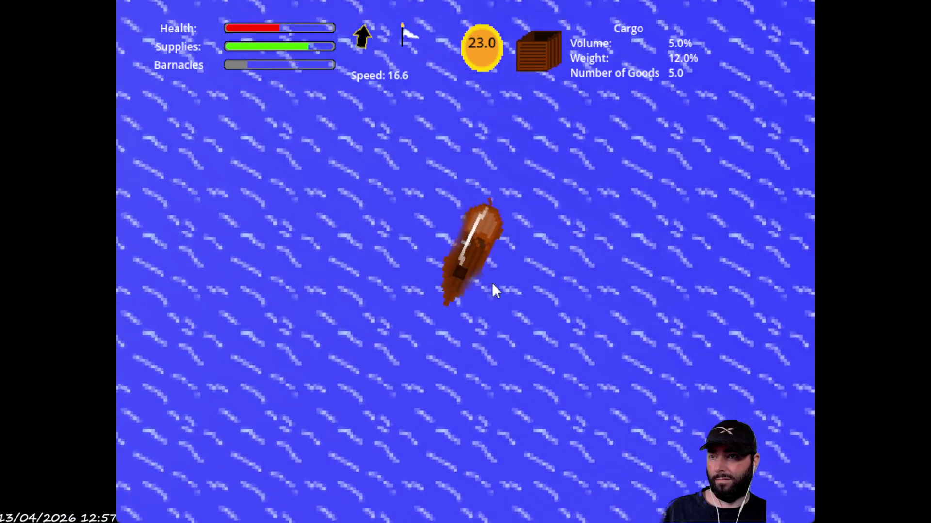
pyautogui.press('d')
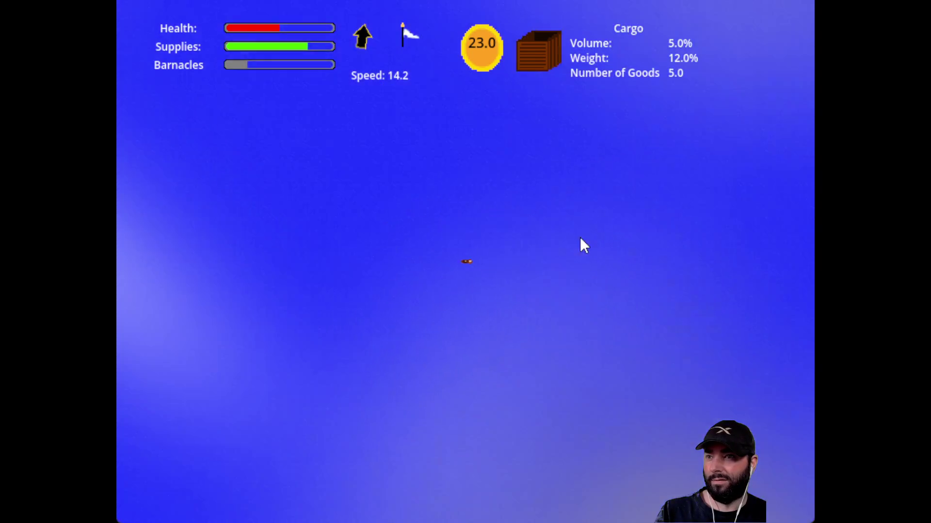
# Check the explored route on the map, then close it
pyautogui.press('m')
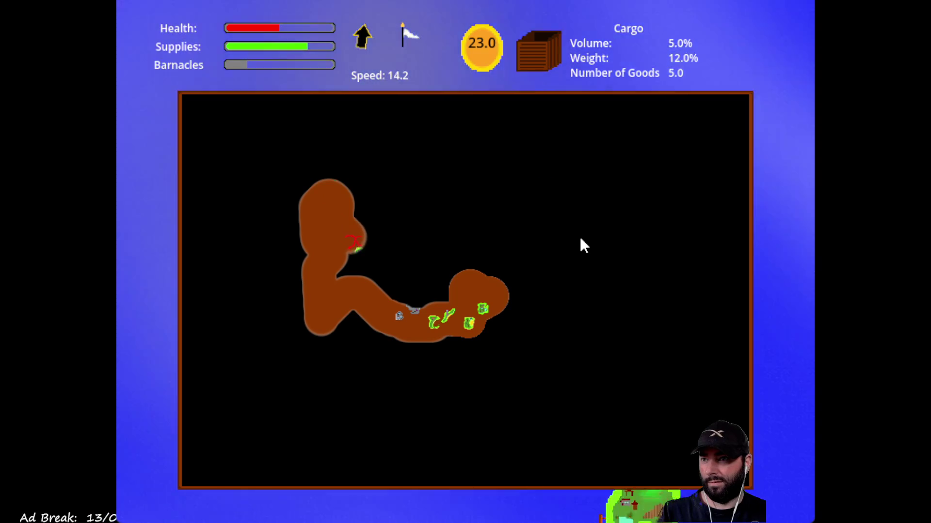
pyautogui.press('m')
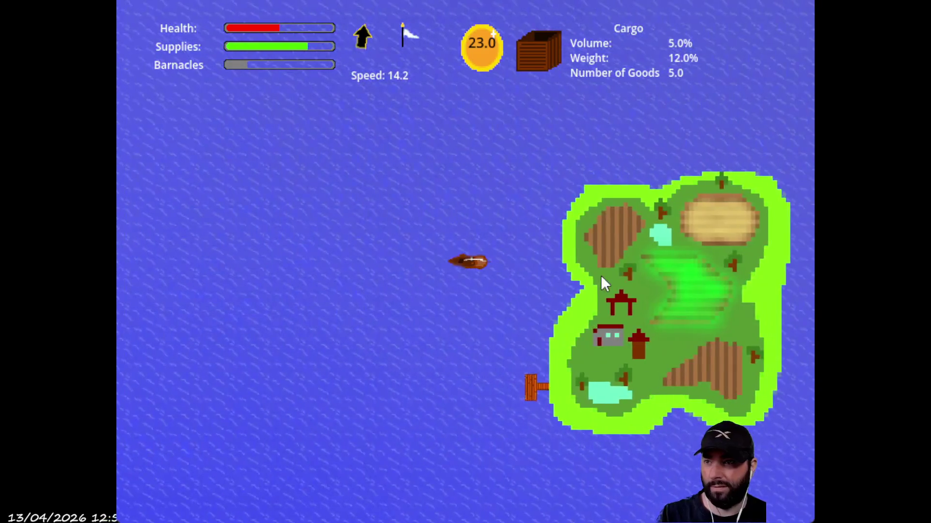
# Dock at the island and pay for Fix Hull and Hull Clean
pyautogui.press('e')
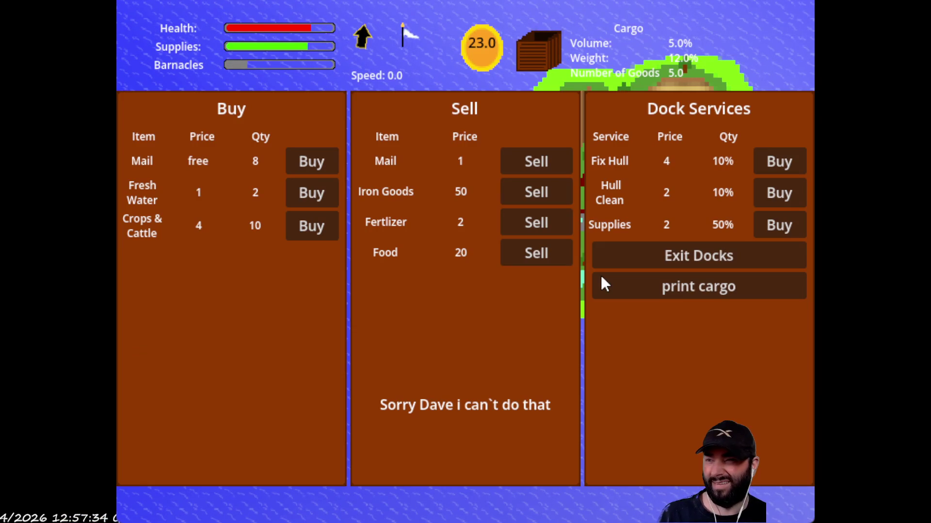
pyautogui.click(785, 158)
pyautogui.click(787, 157)
pyautogui.click(786, 192)
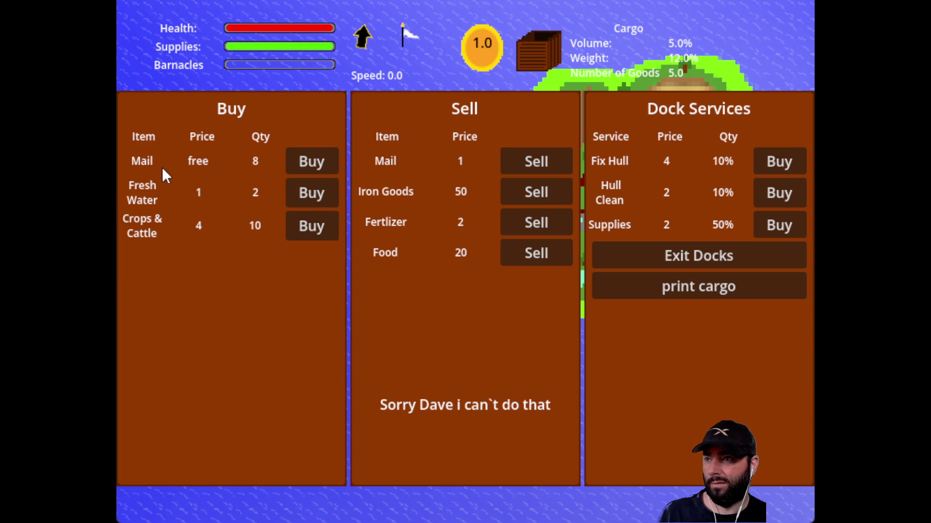
# Buy all the Crops & Cattle stock, then exit the docks
pyautogui.click(312, 228)
pyautogui.click(313, 228)
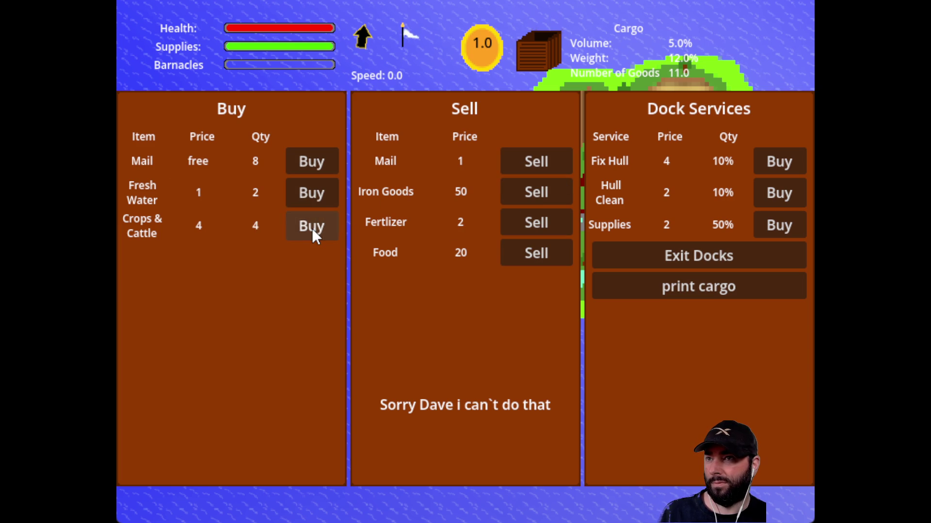
pyautogui.click(312, 228)
pyautogui.click(312, 228)
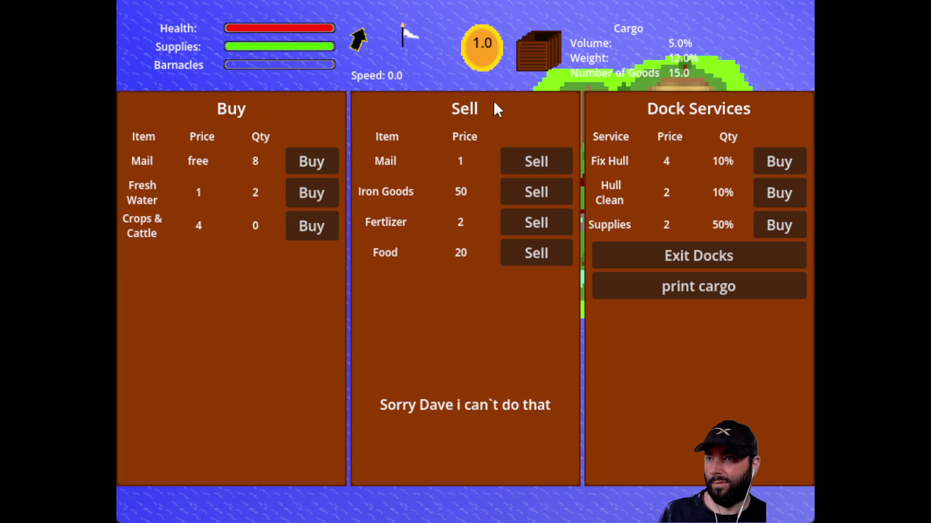
pyautogui.click(745, 252)
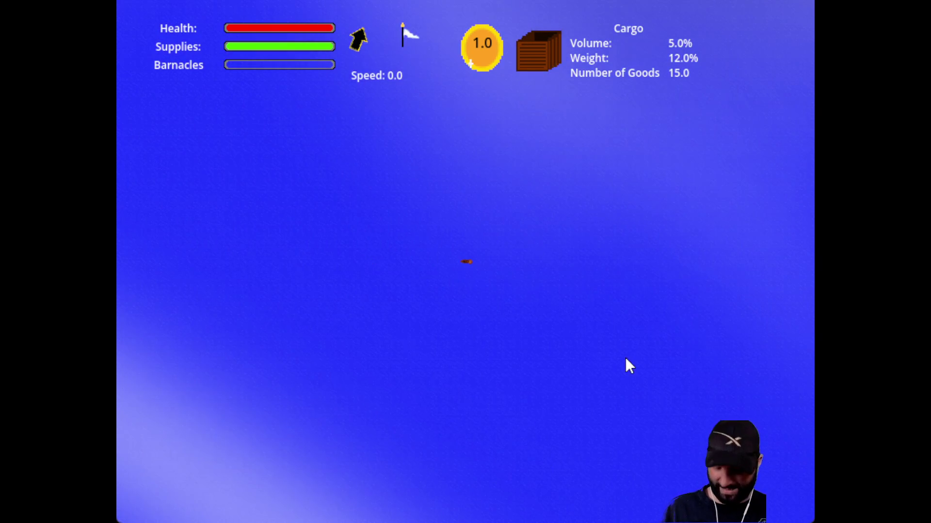
pyautogui.press('m')
pyautogui.press('m')
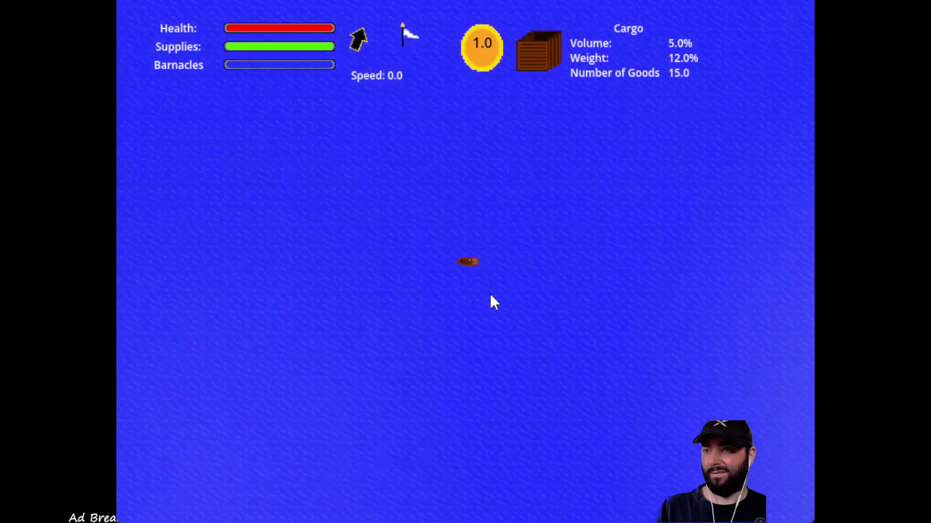
pyautogui.press('m')
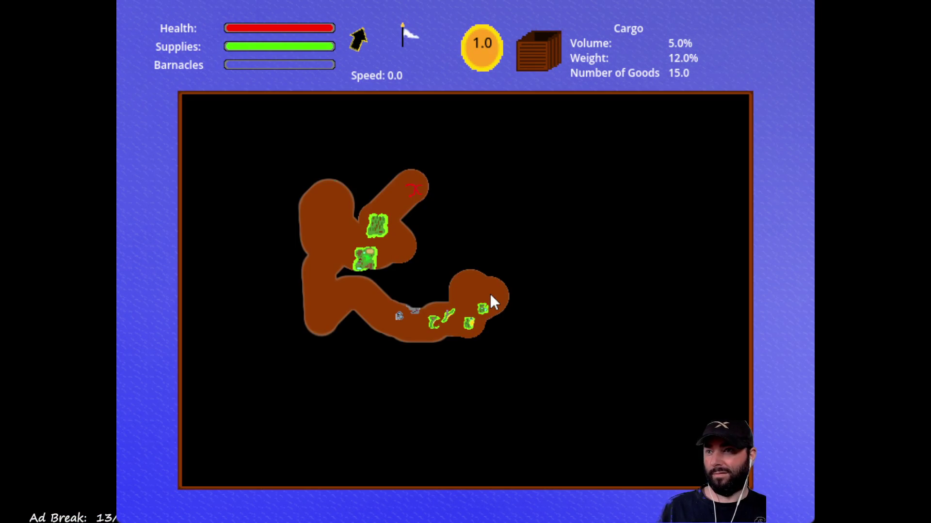
pyautogui.press('m')
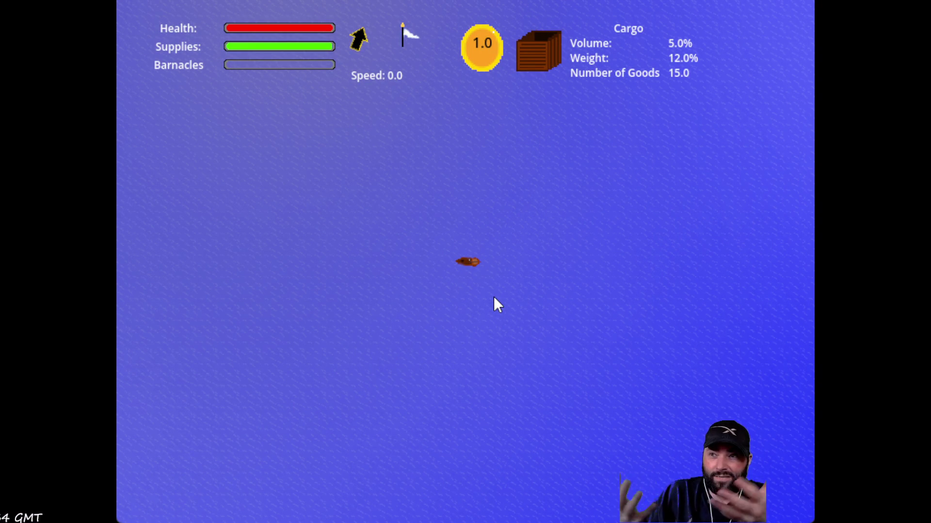
pyautogui.scroll(-5, 494, 297)
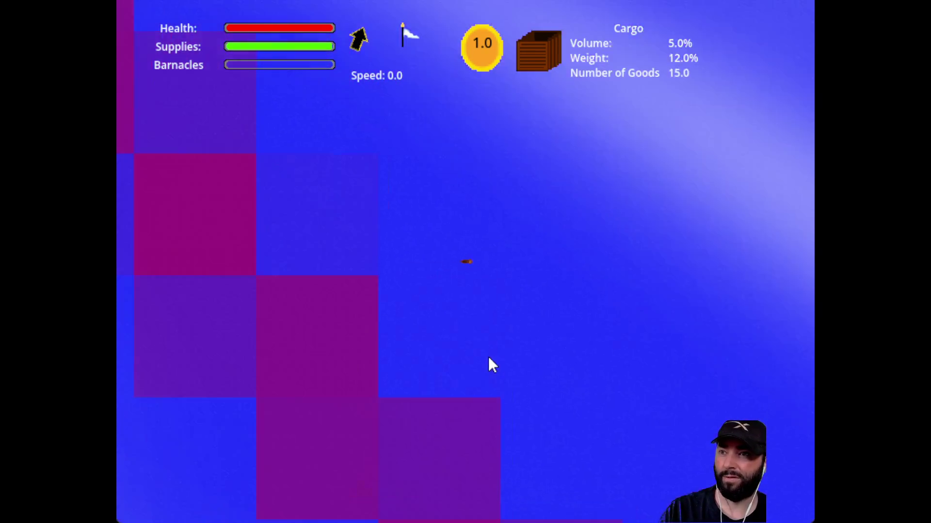
# Open the route map and set the destination near the upper-right path end
pyautogui.press('m')
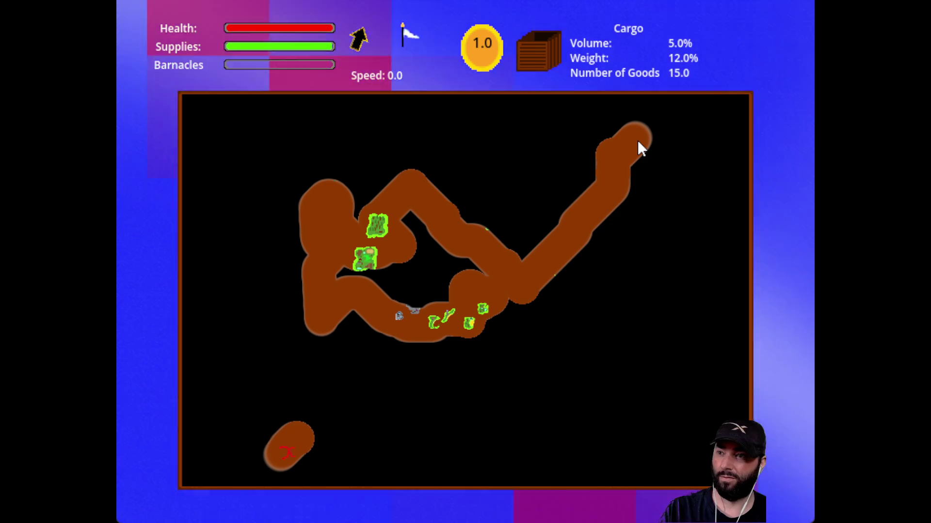
pyautogui.click(638, 142)
pyautogui.click(657, 183)
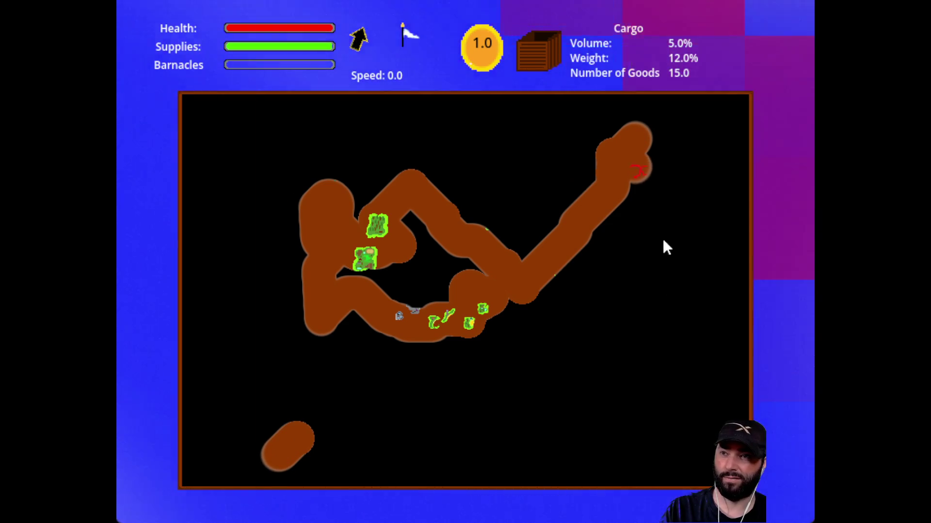
# Chart a lower-left route down to the map's bottom edge, plus one from the top edge
pyautogui.click(274, 416)
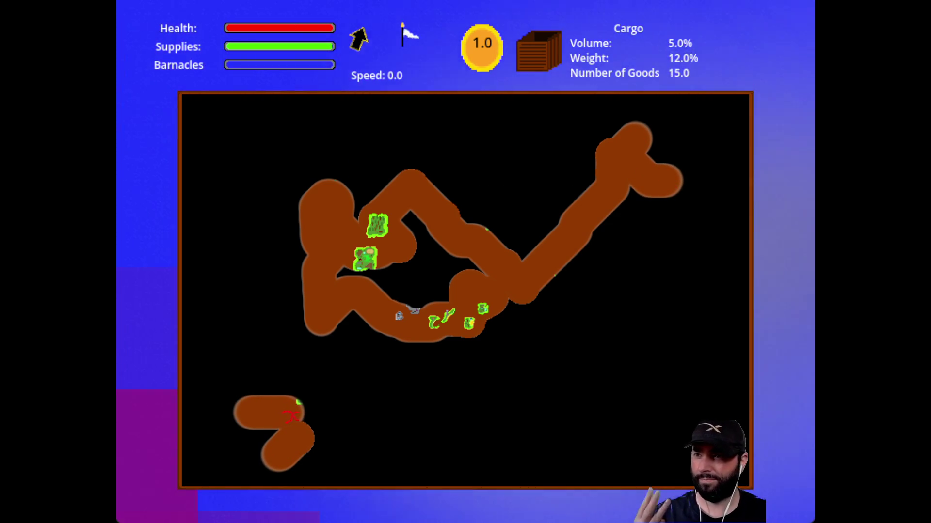
pyautogui.click(309, 416)
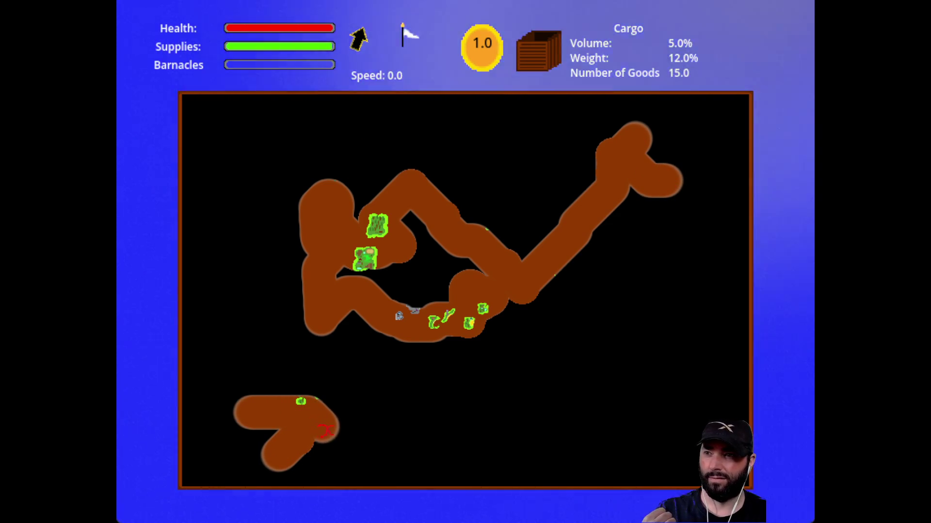
pyautogui.click(343, 448)
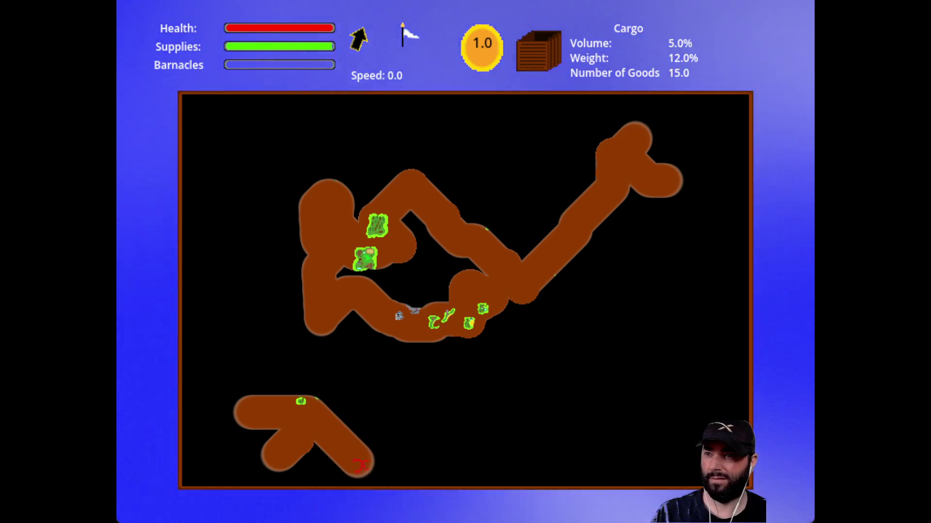
pyautogui.click(378, 482)
pyautogui.click(391, 500)
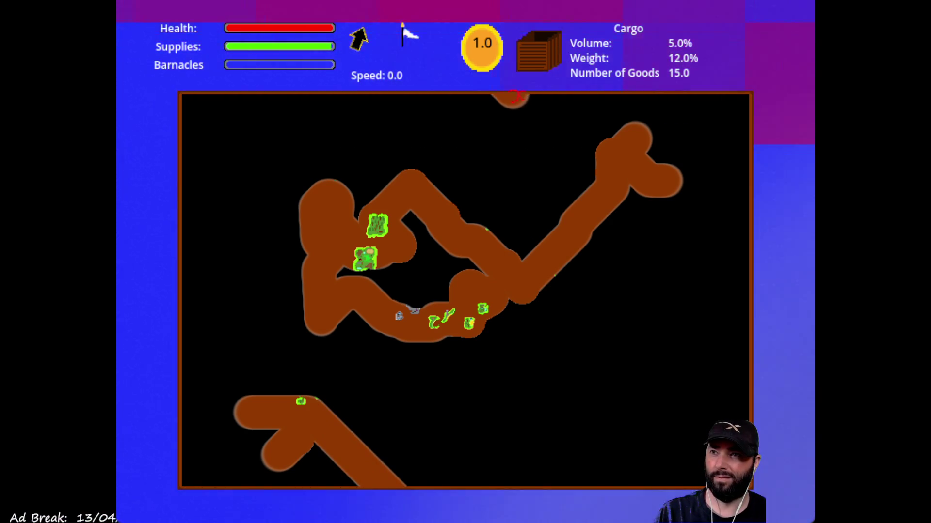
pyautogui.moveTo(517, 96); pyautogui.dragTo(563, 145)
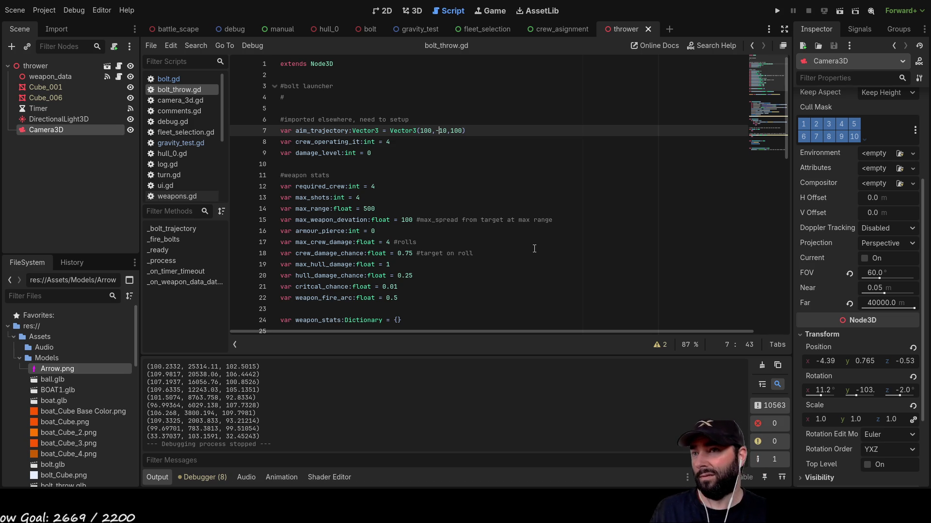
# Run the thrower scene and watch it through the editor camera in the Game view
pyautogui.click(424, 175)
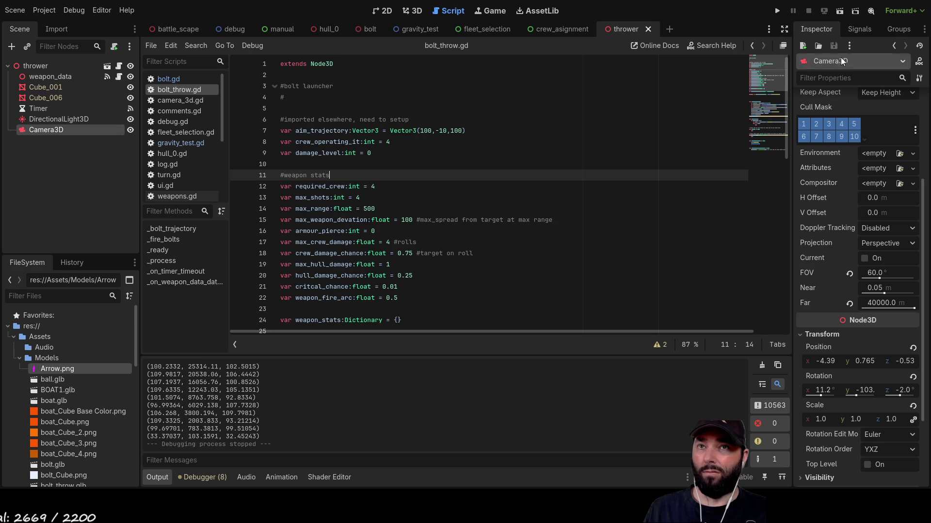
pyautogui.click(845, 14)
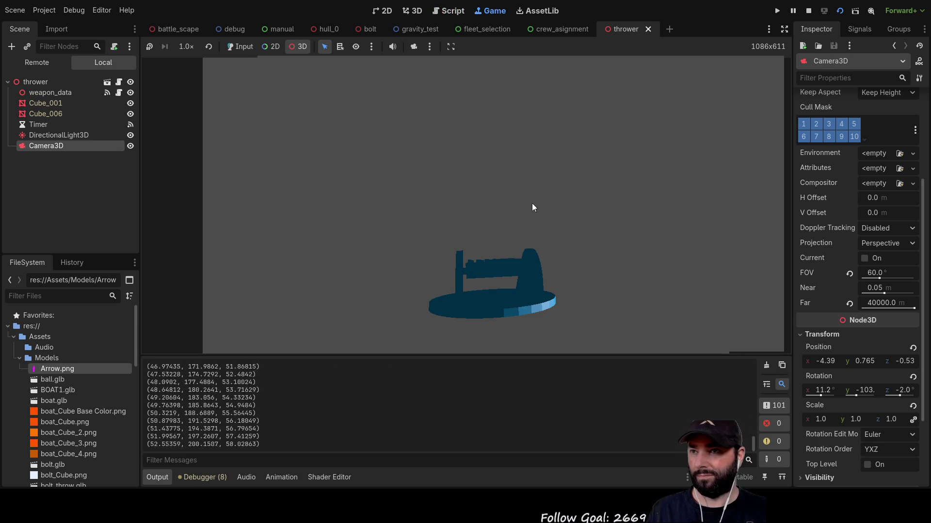
pyautogui.click(413, 46)
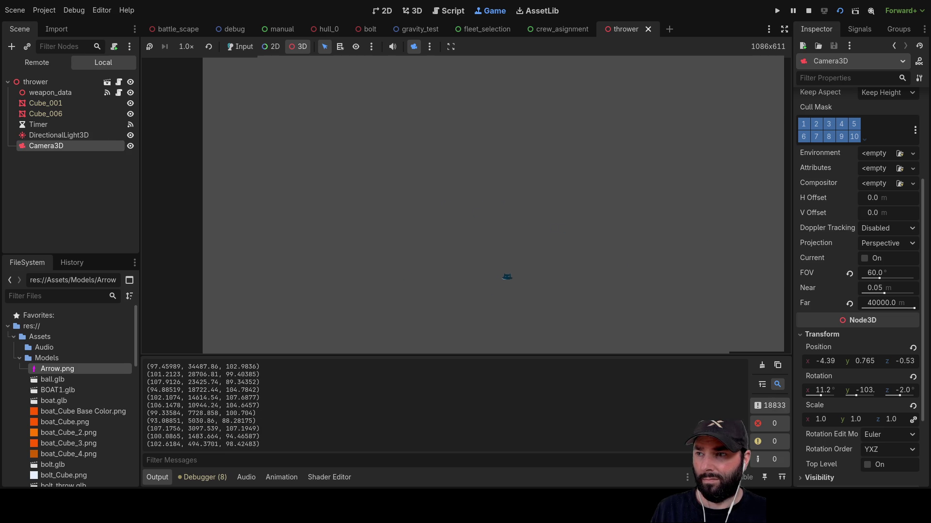
# Stop the running game and enlarge the output log to read more lines
pyautogui.click(808, 11)
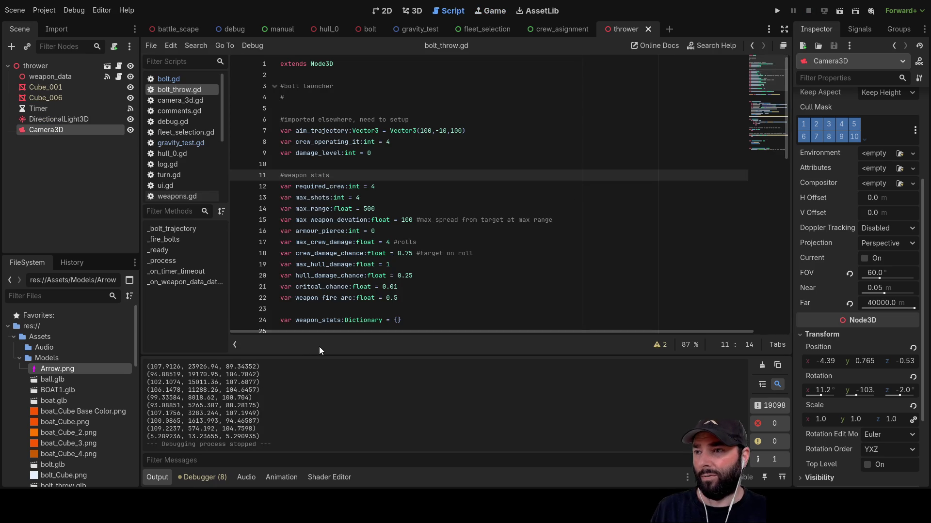
pyautogui.moveTo(319, 356); pyautogui.dragTo(291, 153)
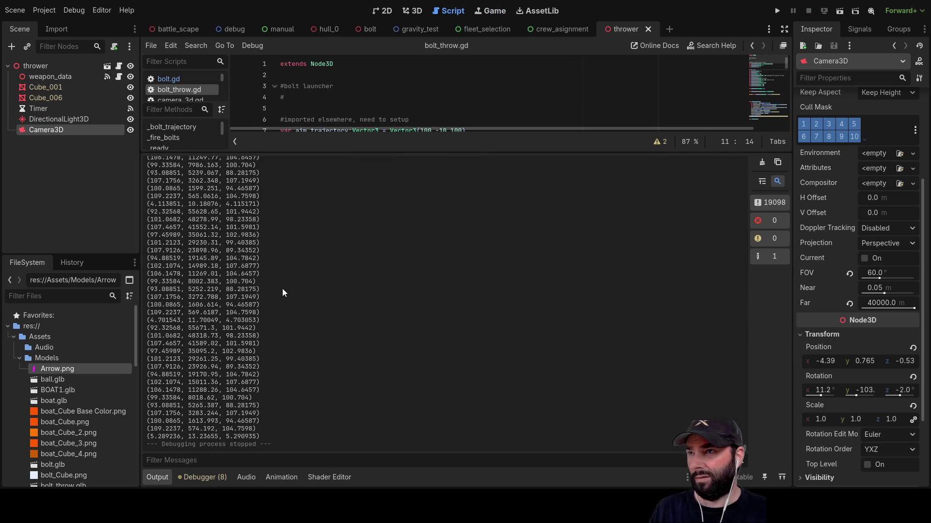
pyautogui.scroll(10, 257, 300)
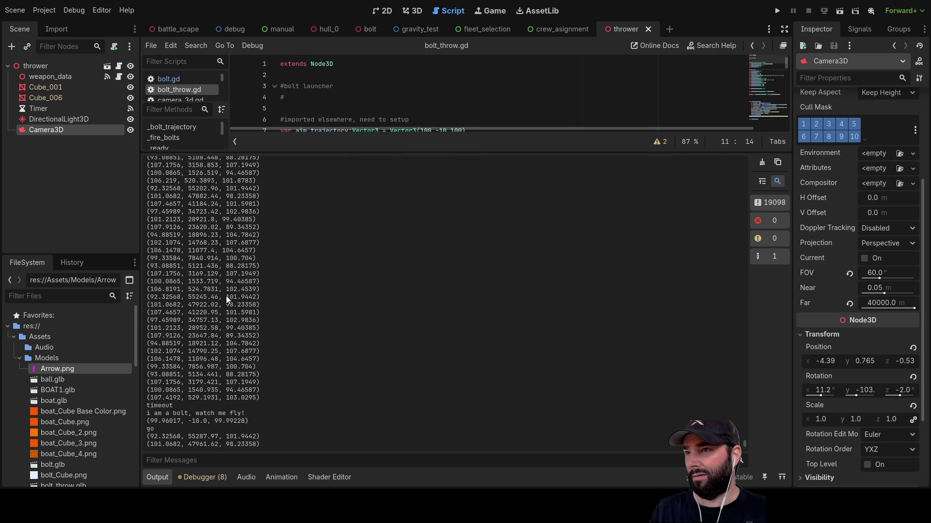
pyautogui.scroll(-5, 226, 295)
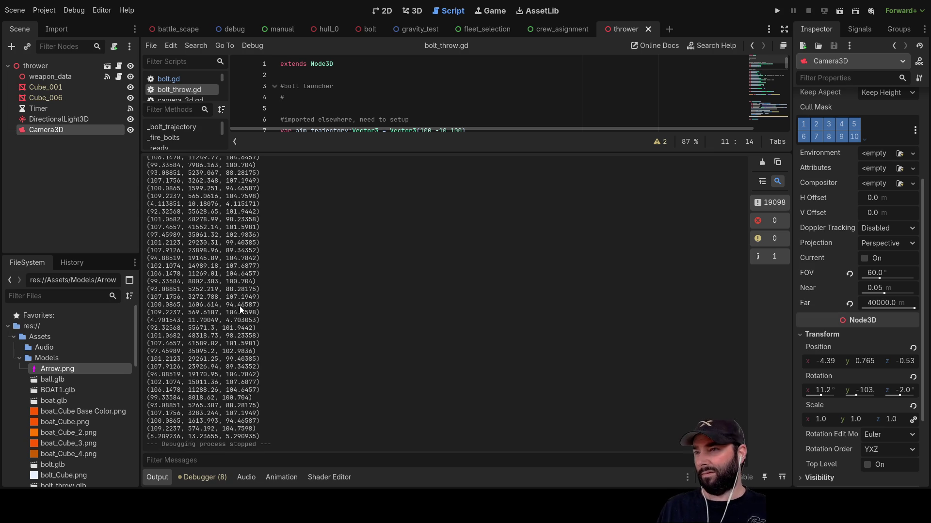
# Shrink the Output panel so bolt_throw.gd fills most of the editor
pyautogui.moveTo(603, 151); pyautogui.dragTo(575, 415)
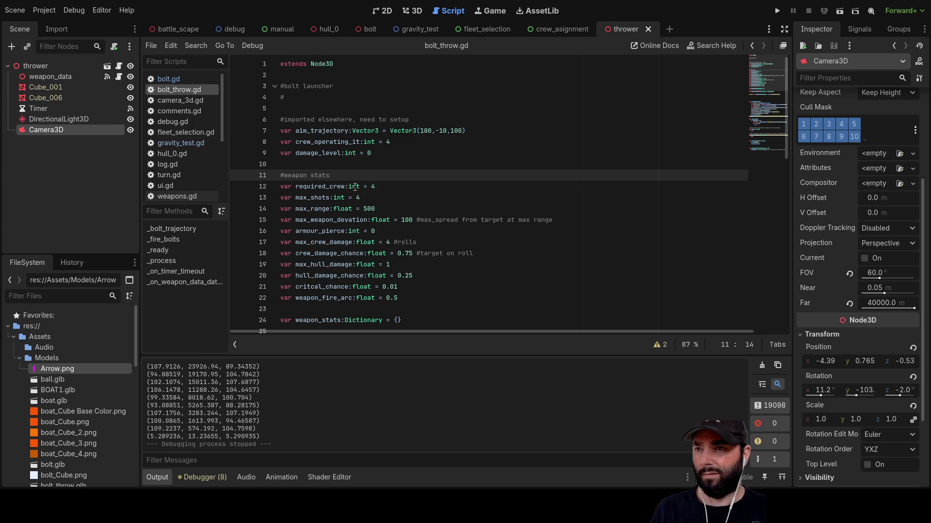
pyautogui.scroll(-4, 315, 169)
pyautogui.scroll(4, 252, 150)
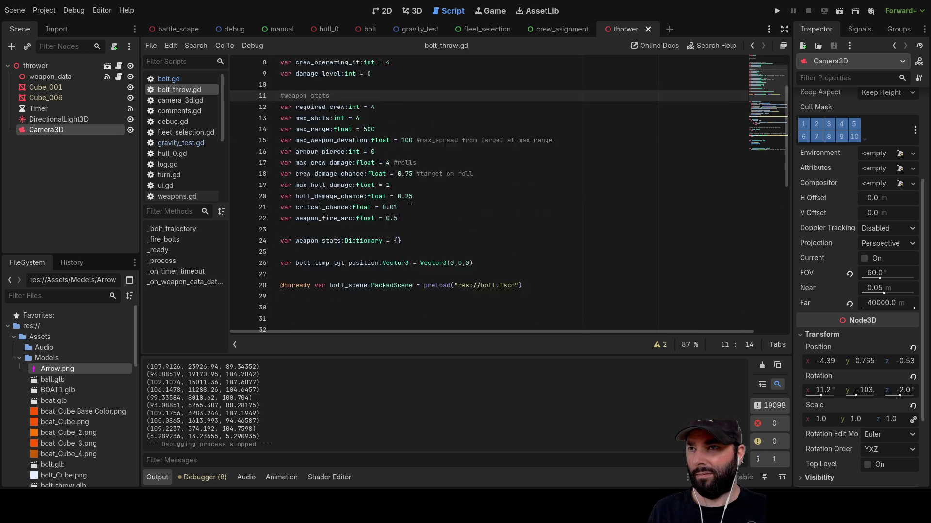
# In bolt.gd, insert '-' before intial_velocity on line 25
pyautogui.click(182, 81)
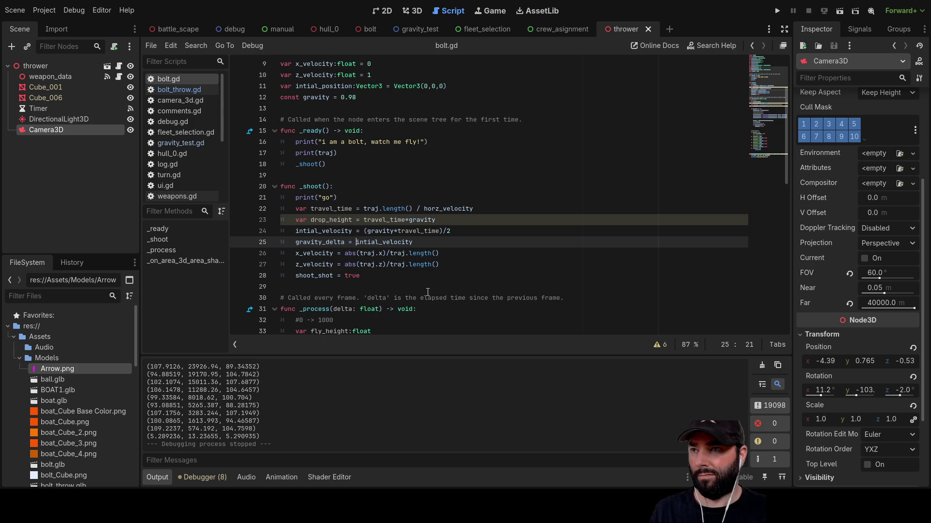
pyautogui.doubleClick(317, 240)
pyautogui.scroll(-7, 517, 268)
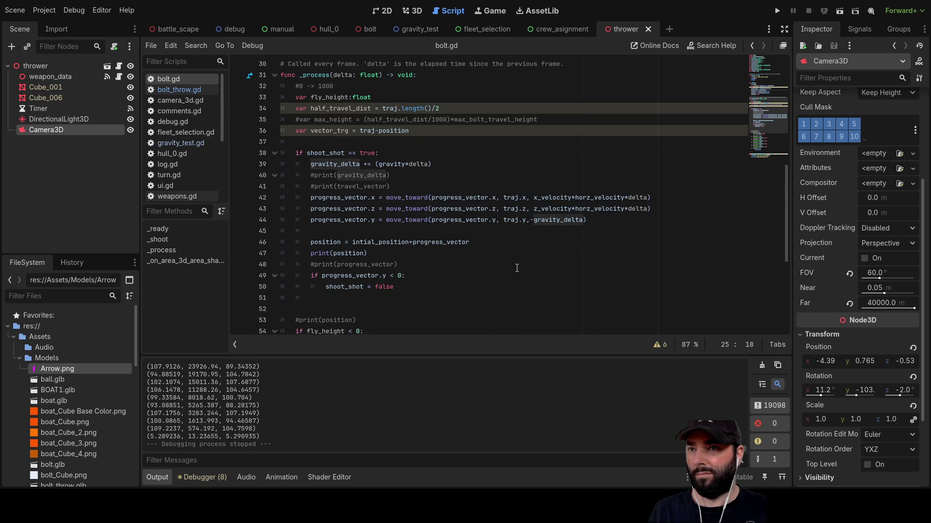
pyautogui.scroll(6, 516, 268)
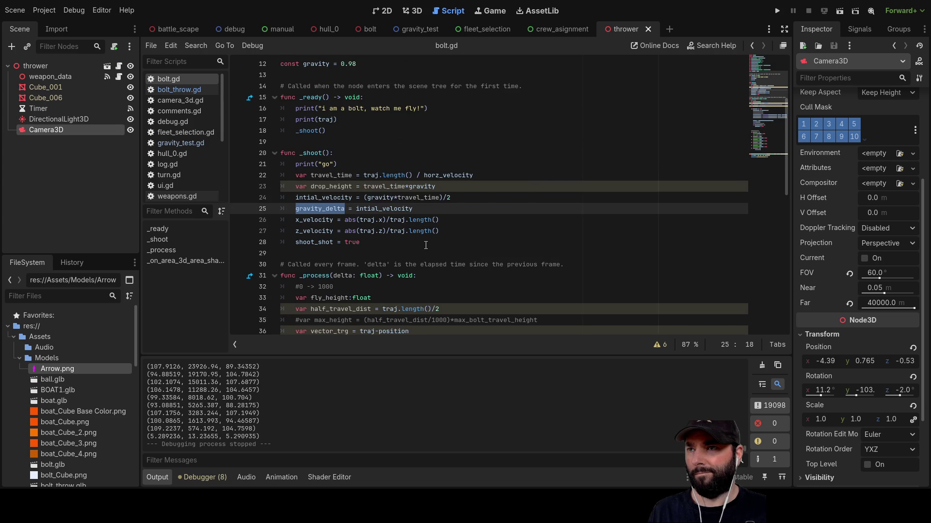
pyautogui.click(353, 209)
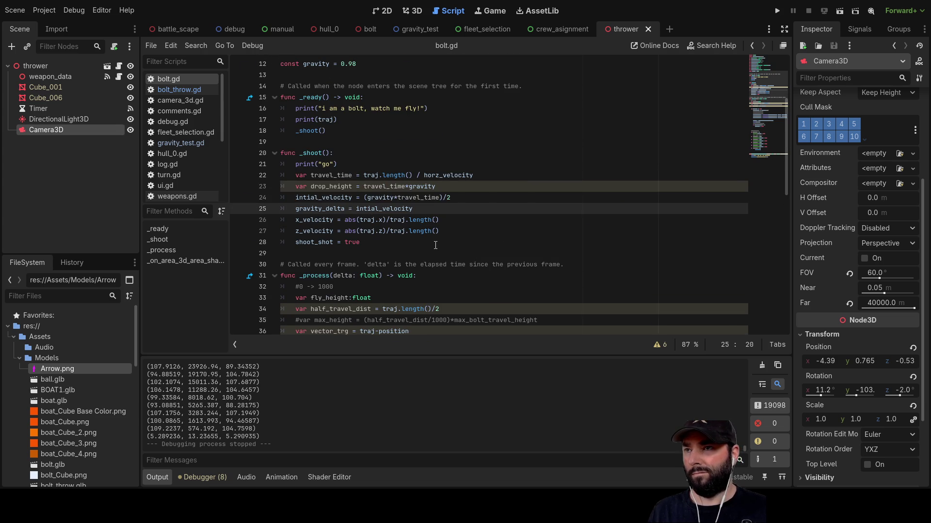
pyautogui.write('-')
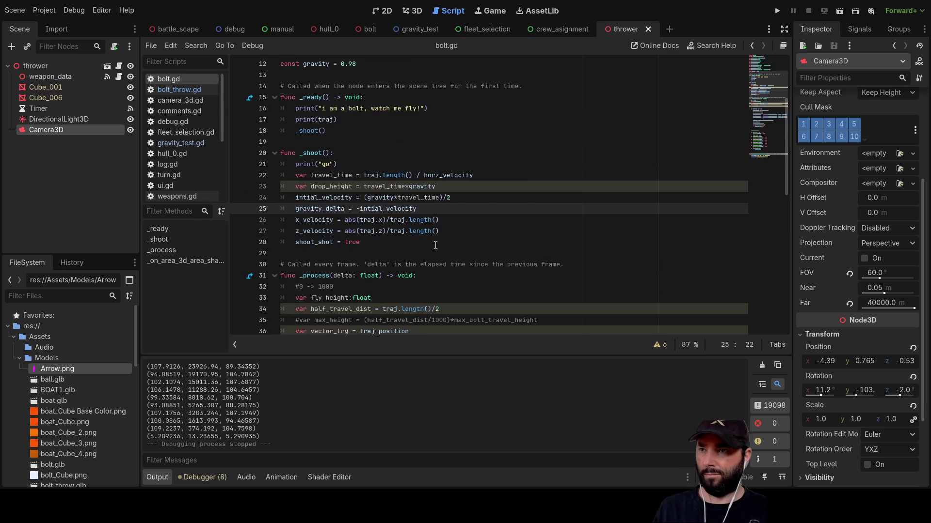
# Check the gravity update on line 39, then run the thrower scene
pyautogui.scroll(-6, 428, 206)
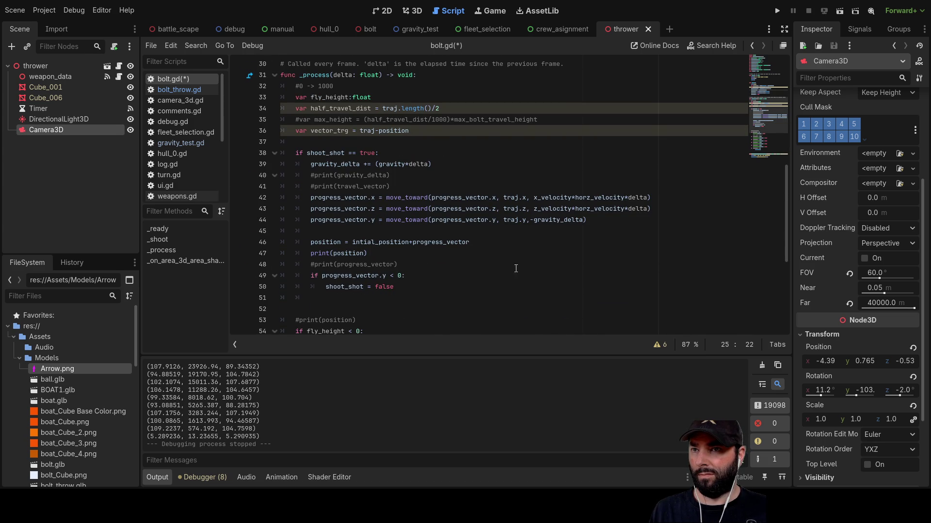
pyautogui.scroll(6, 447, 235)
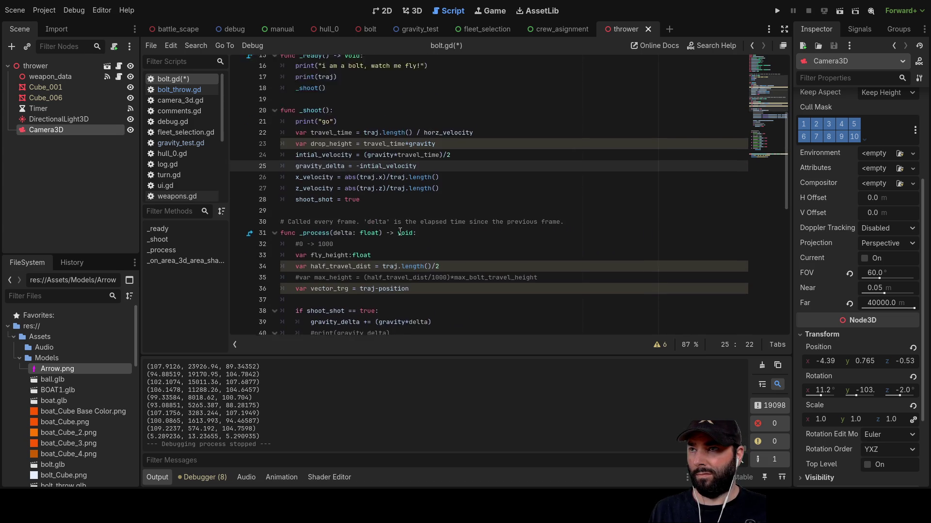
pyautogui.scroll(-2, 340, 214)
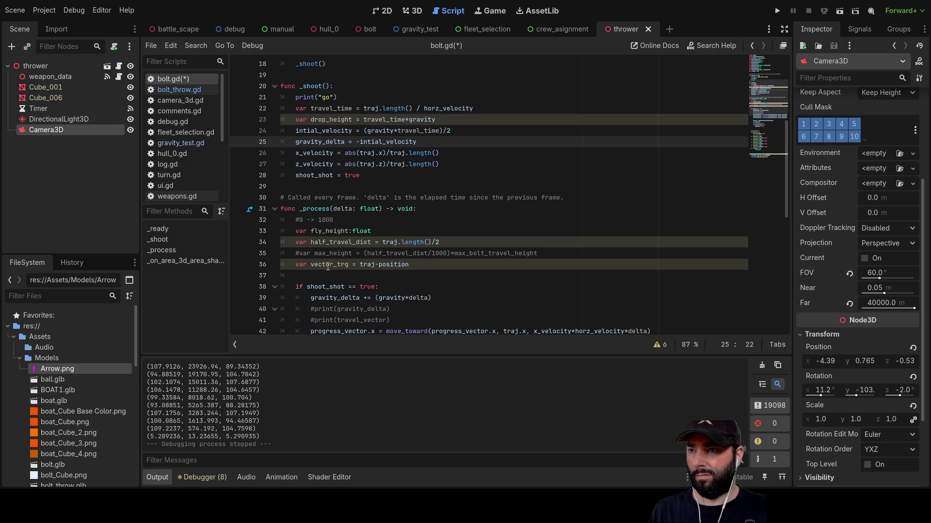
pyautogui.scroll(-1, 328, 266)
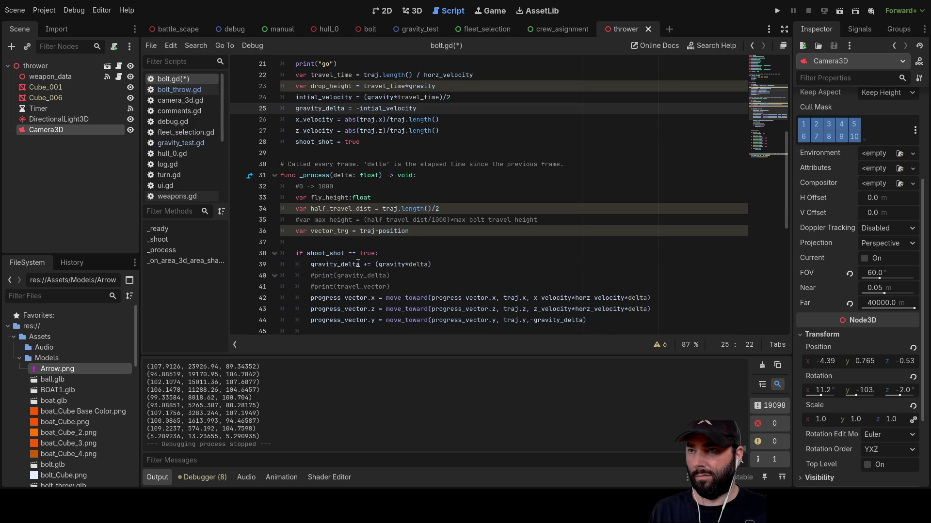
pyautogui.doubleClick(389, 264)
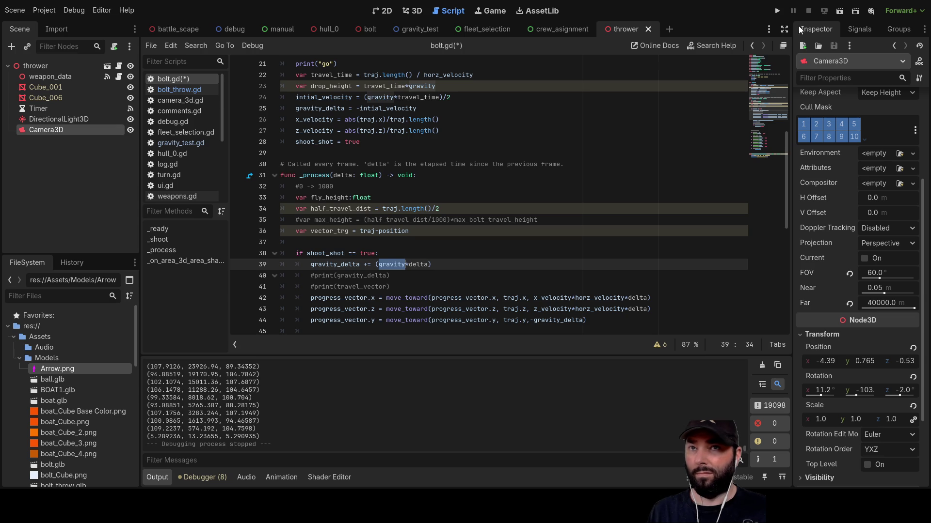
pyautogui.click(839, 12)
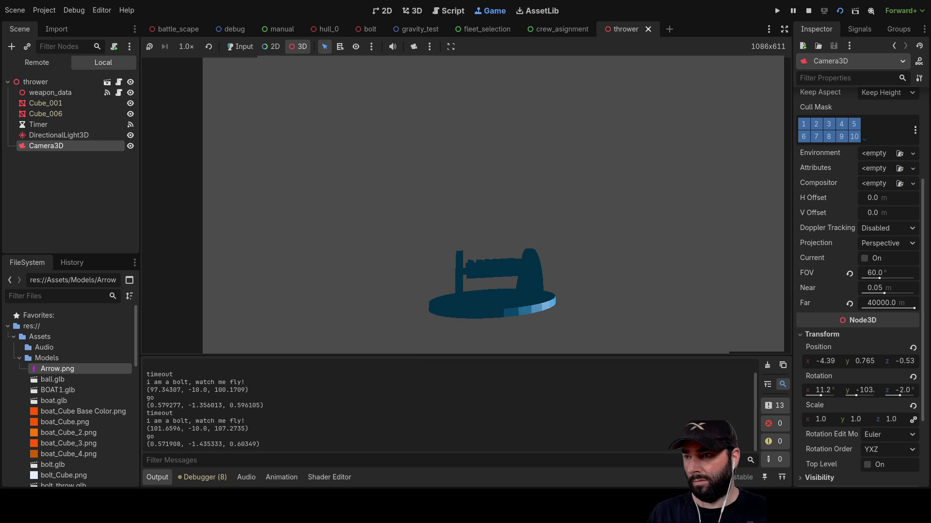
# Enlarge the output log to watch the bolt hit messages, then stop the run
pyautogui.moveTo(290, 356)
pyautogui.mouseDown()
pyautogui.moveTo(298, 255)
pyautogui.moveTo(301, 285)
pyautogui.moveTo(310, 251)
pyautogui.mouseUp()
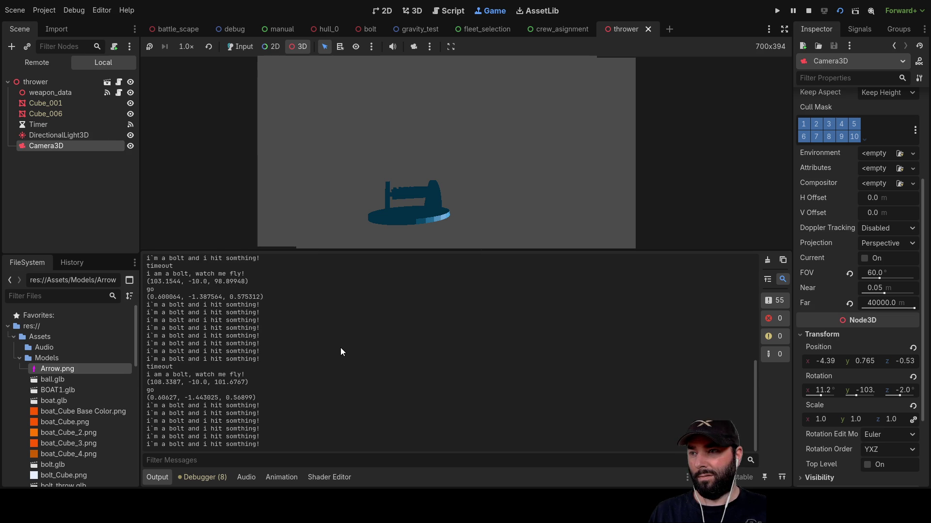
pyautogui.click(808, 10)
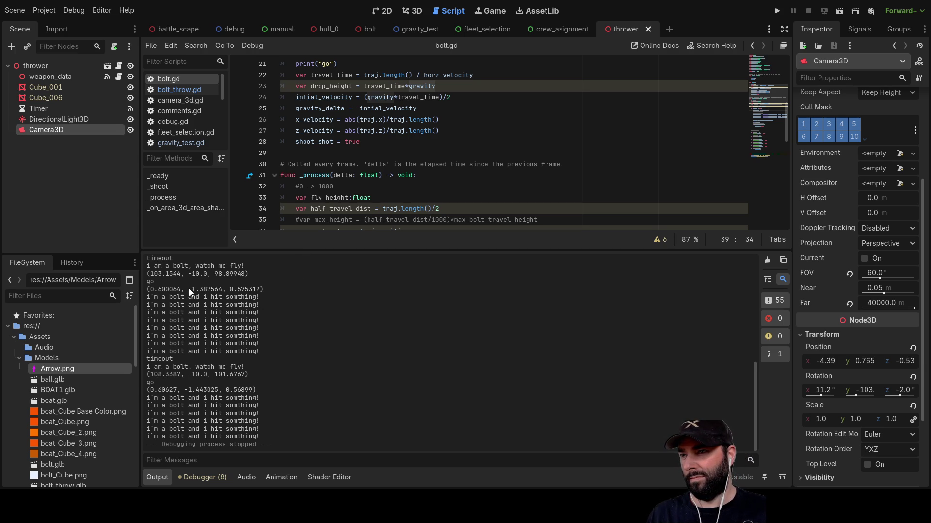
# Remove the minus sign before intial_velocity on line 25 of bolt.gd
pyautogui.scroll(2, 332, 153)
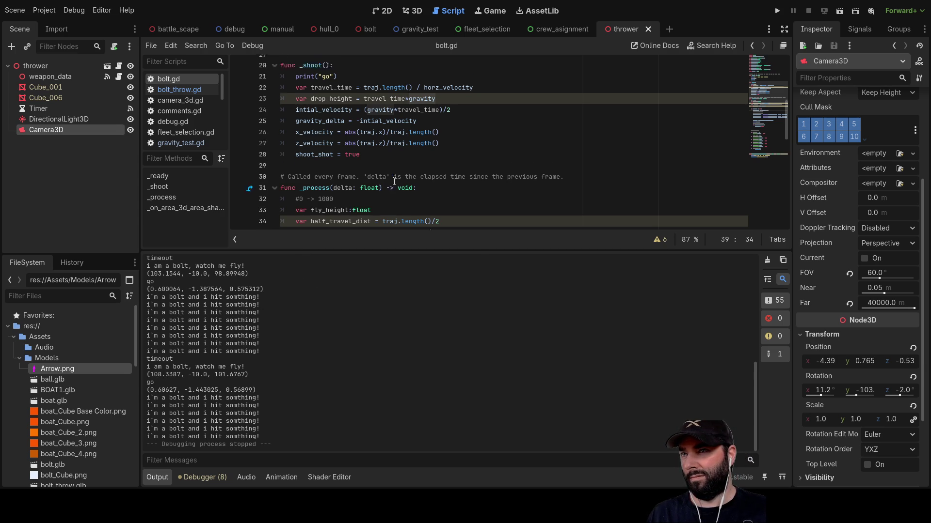
pyautogui.click(360, 131)
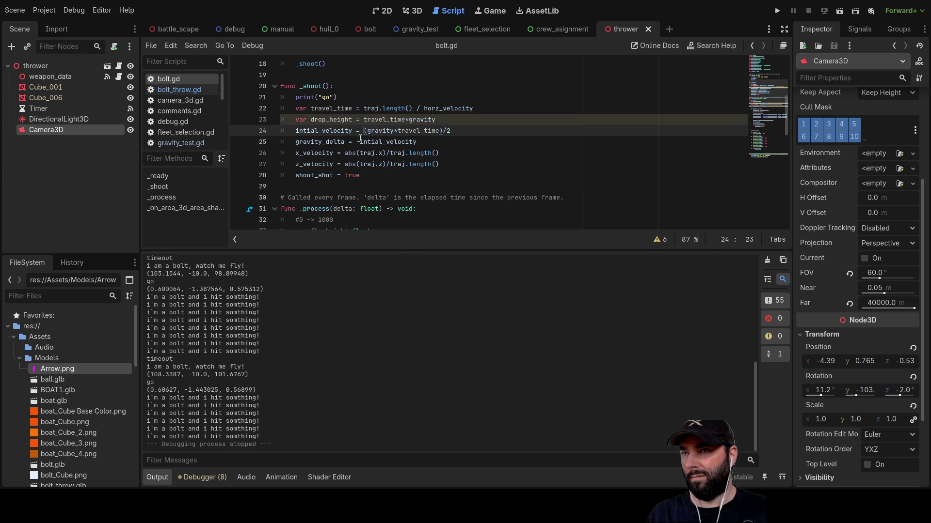
pyautogui.click(357, 142)
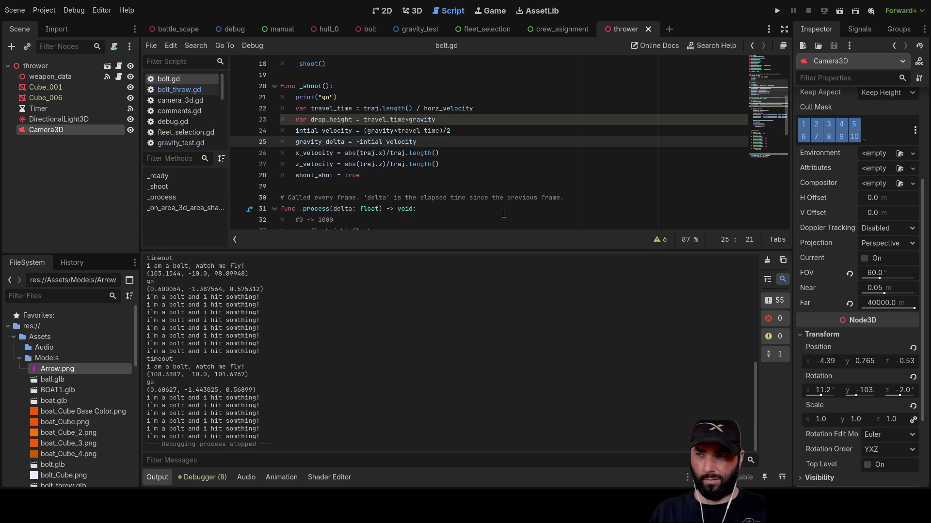
pyautogui.press('Delete')
pyautogui.press('Up')
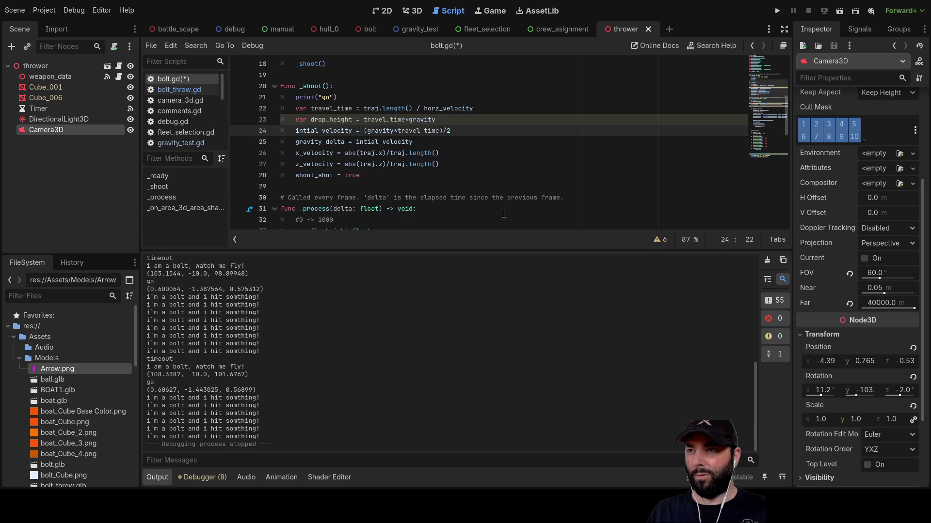
# Change 'gravity_delta += (gravity*delta)' on line 39 to use '-='
pyautogui.scroll(-3, 473, 202)
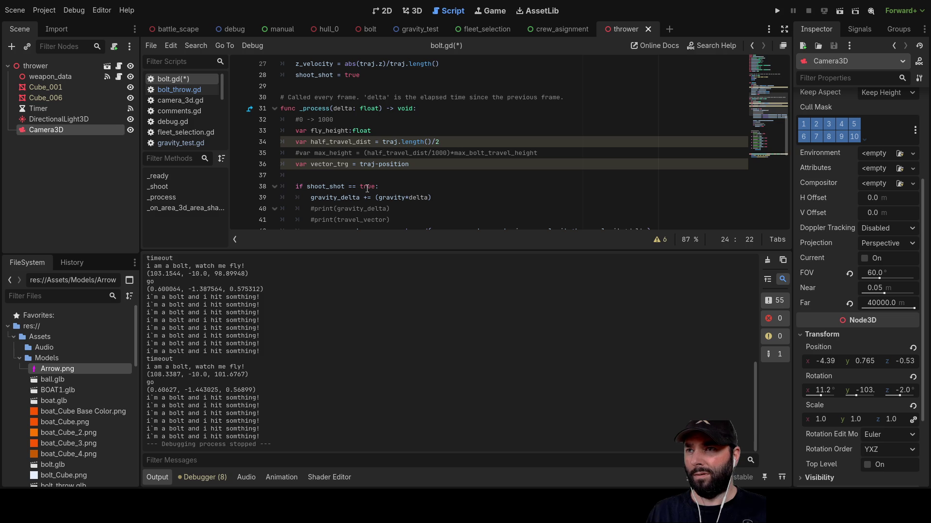
pyautogui.scroll(-1, 370, 185)
pyautogui.scroll(-4, 370, 184)
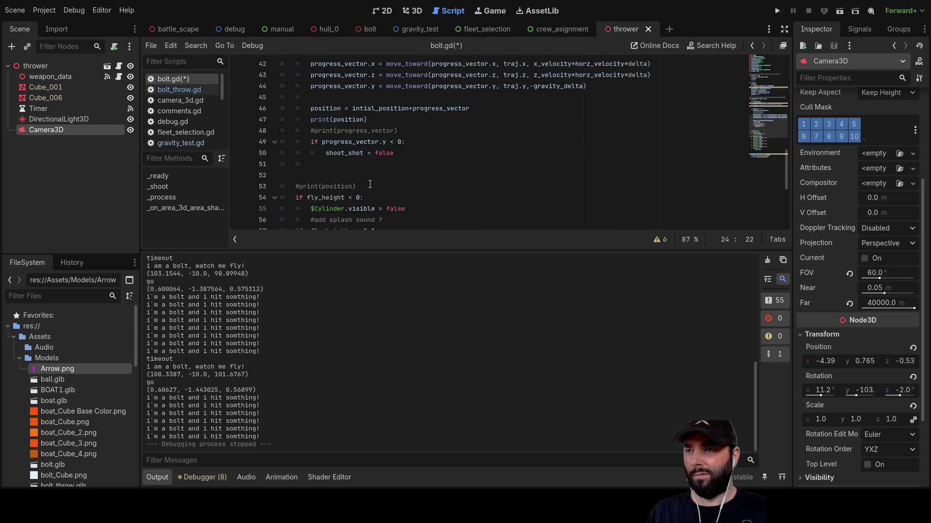
pyautogui.scroll(6, 370, 184)
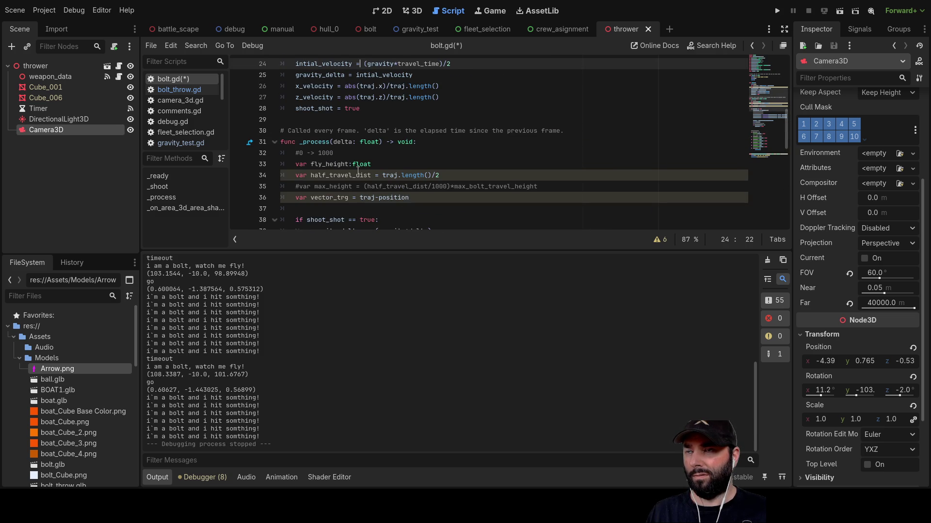
pyautogui.scroll(3, 359, 171)
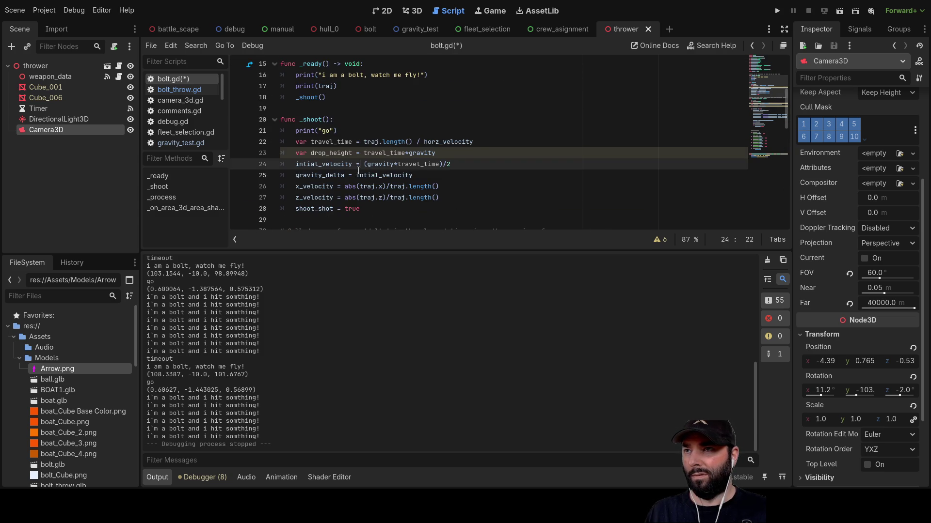
pyautogui.scroll(-13, 358, 171)
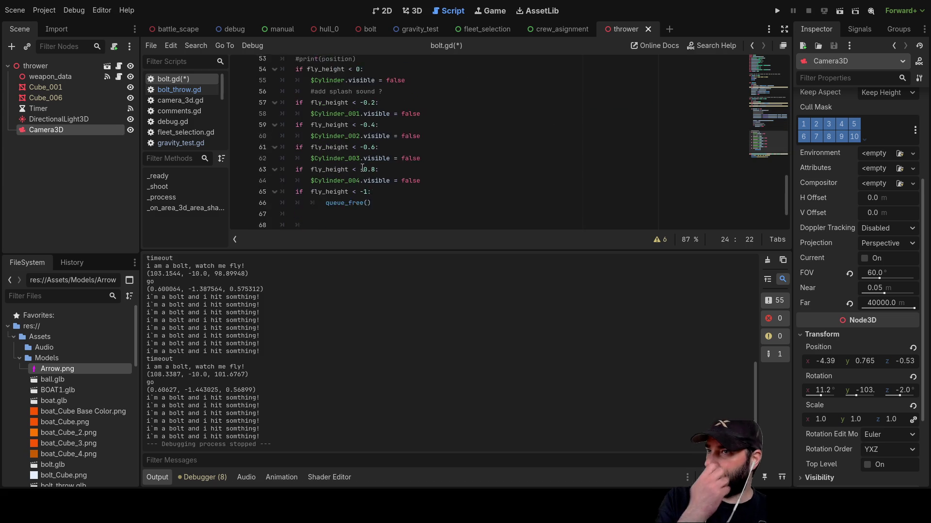
pyautogui.scroll(13, 364, 166)
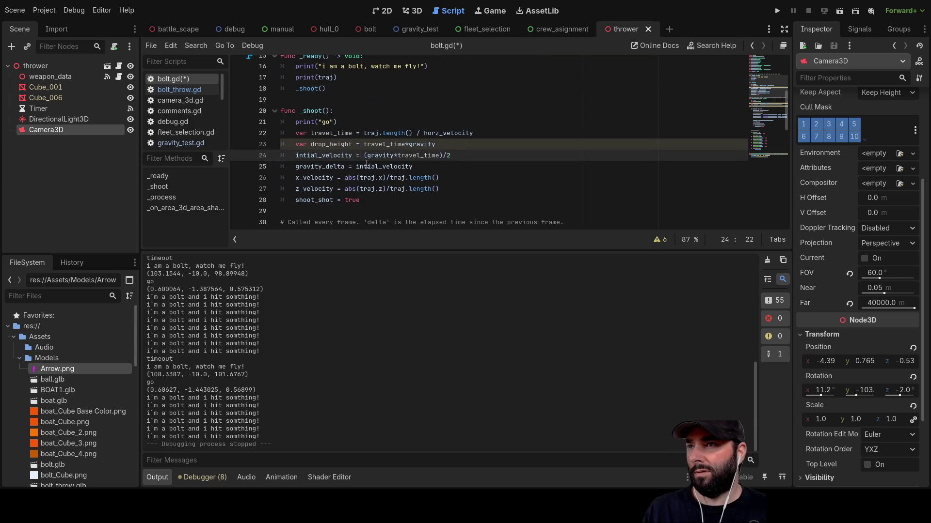
pyautogui.scroll(2, 367, 164)
pyautogui.scroll(-3, 336, 139)
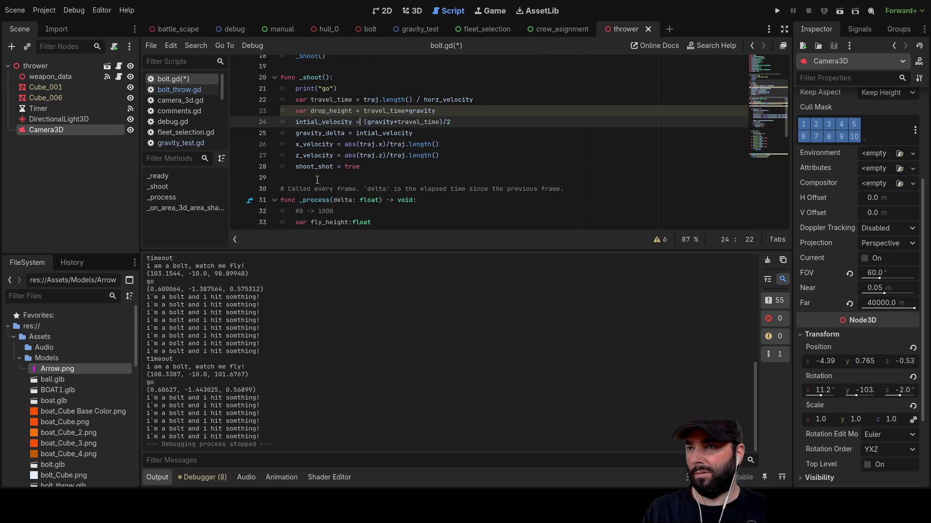
pyautogui.scroll(-3, 320, 179)
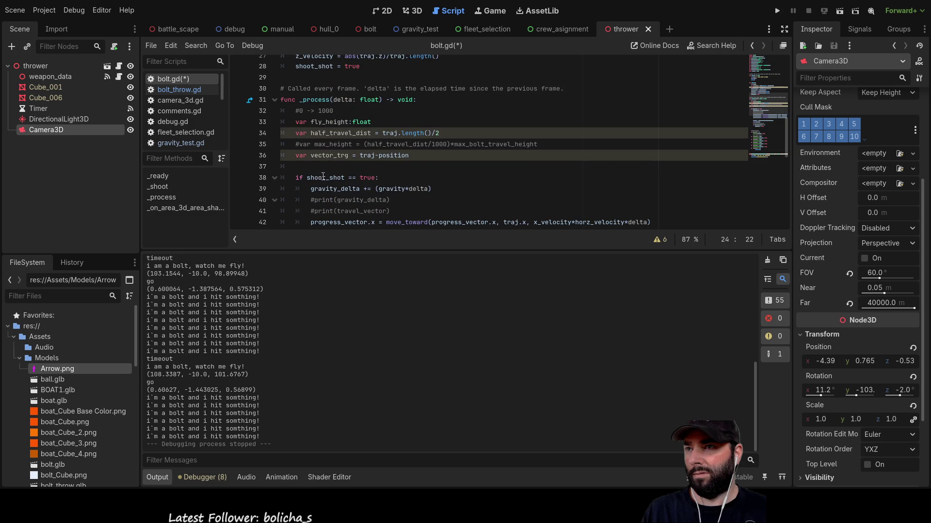
pyautogui.click(363, 189)
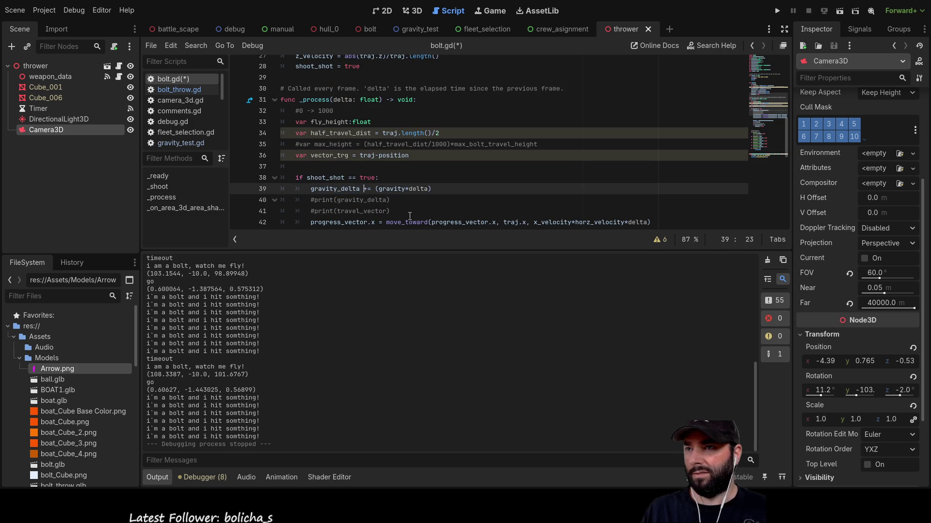
pyautogui.press('Delete')
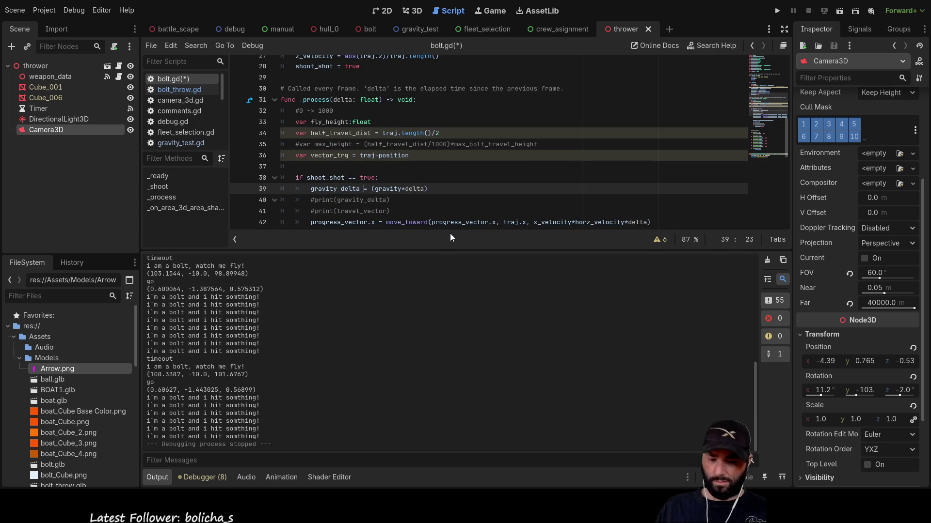
pyautogui.write('-')
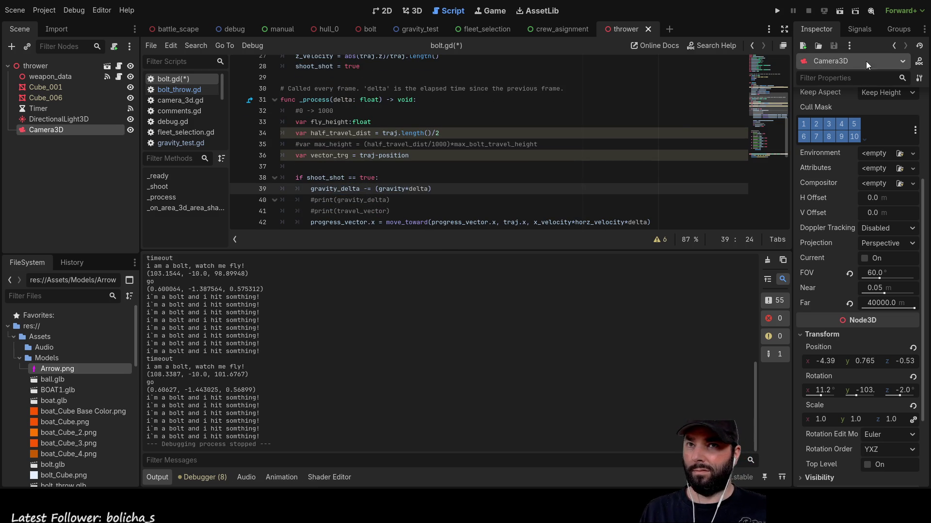
# Run the thrower scene and view the flying bolts through the editor camera
pyautogui.click(842, 13)
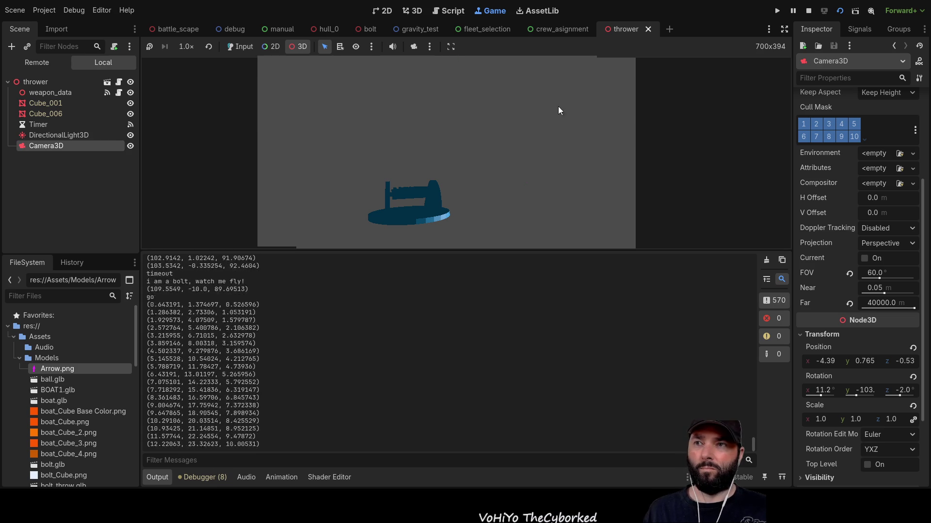
pyautogui.click(414, 46)
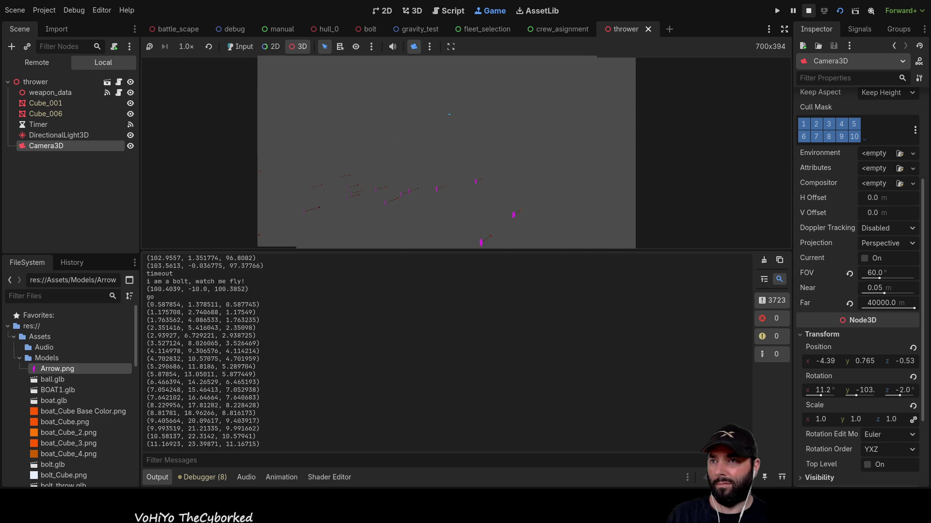
# Stop the game and change bolt.gd's gravity constant to 0.98/2
pyautogui.press('F8')
pyautogui.scroll(9, 540, 108)
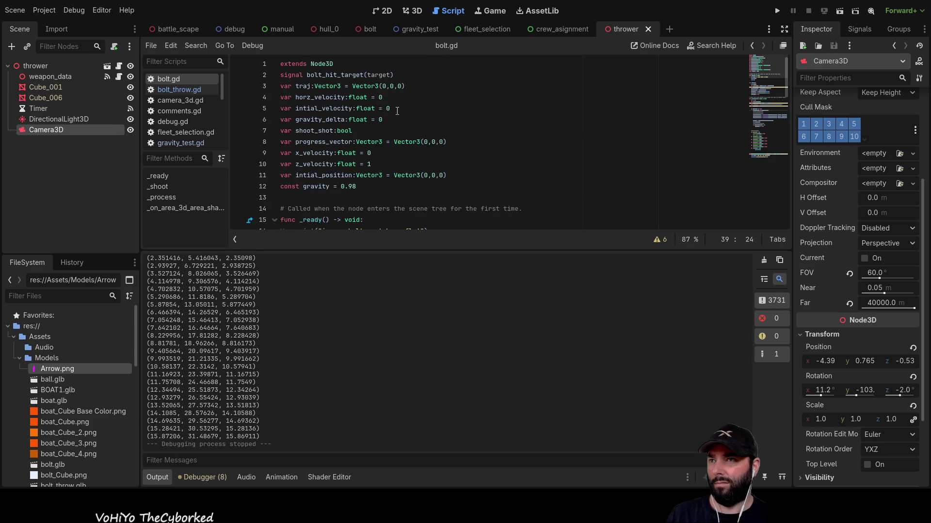
pyautogui.click(349, 187)
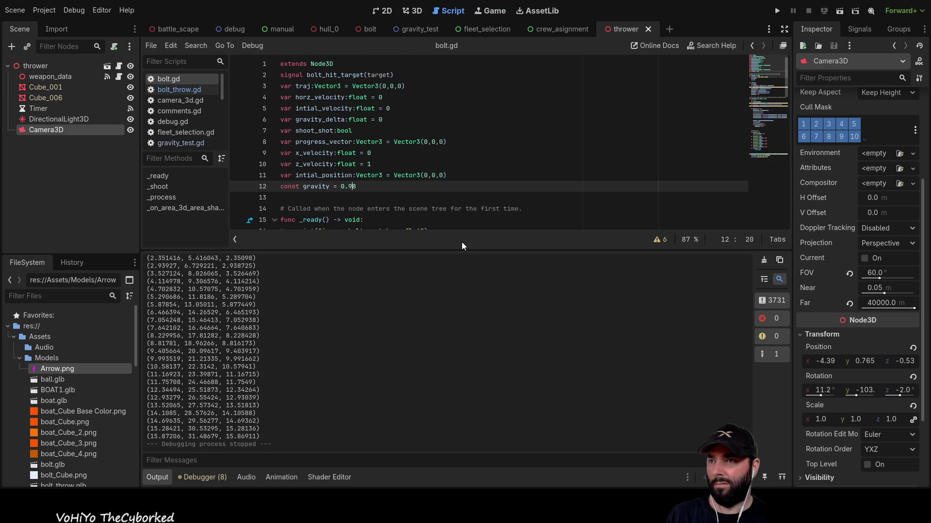
pyautogui.press('Right')
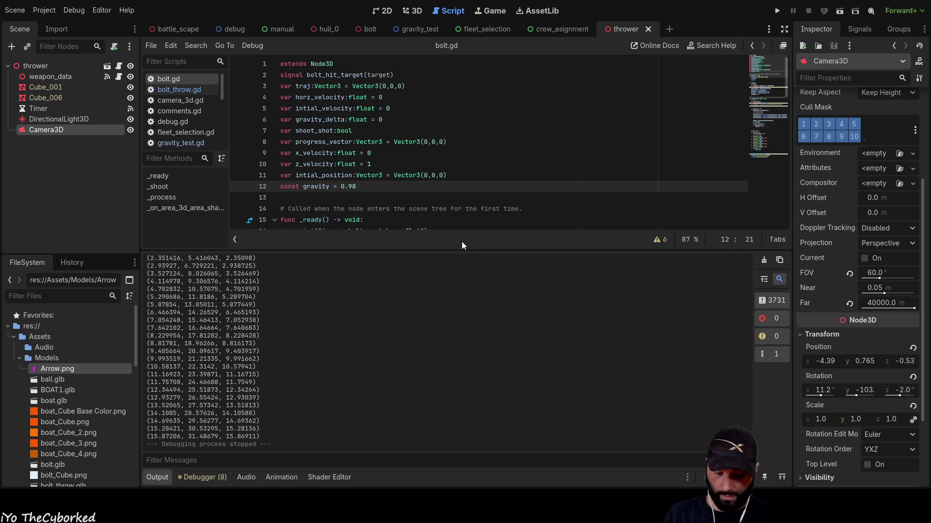
pyautogui.write('/2')
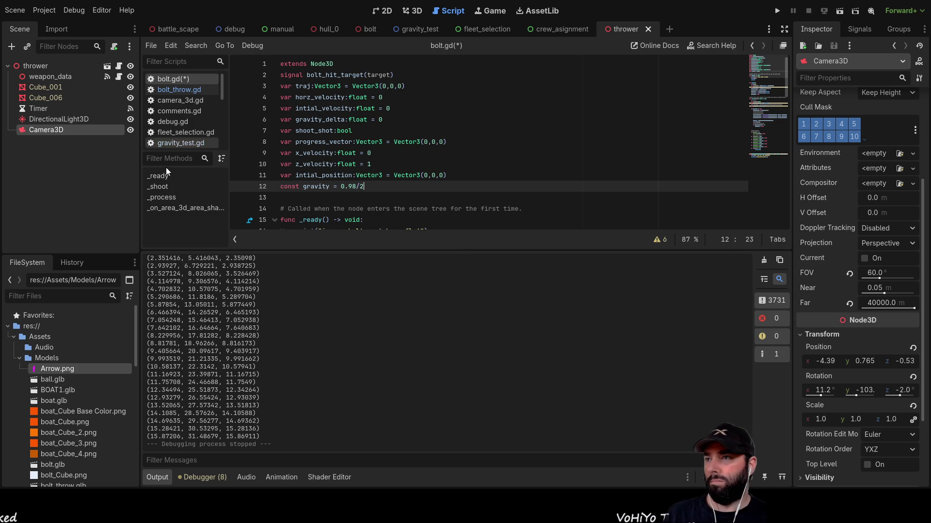
# Set weapon_speed on line 19 of weapons.gd from 50 to 25 and rerun the scene
pyautogui.scroll(-5, 179, 121)
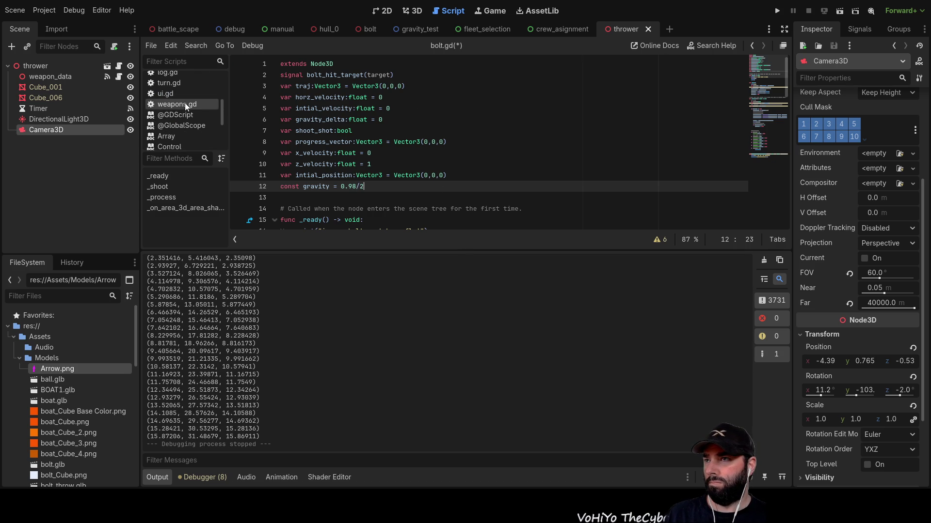
pyautogui.click(184, 104)
pyautogui.click(397, 191)
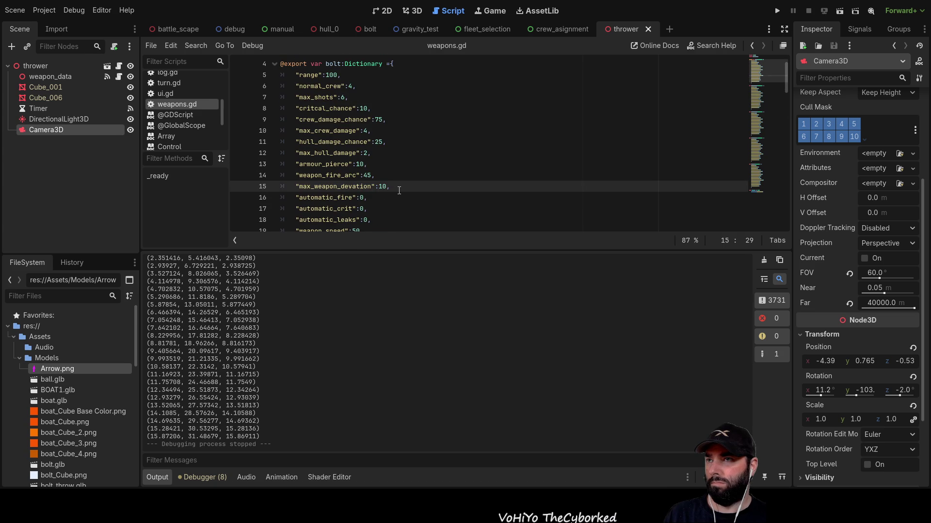
pyautogui.scroll(-3, 399, 190)
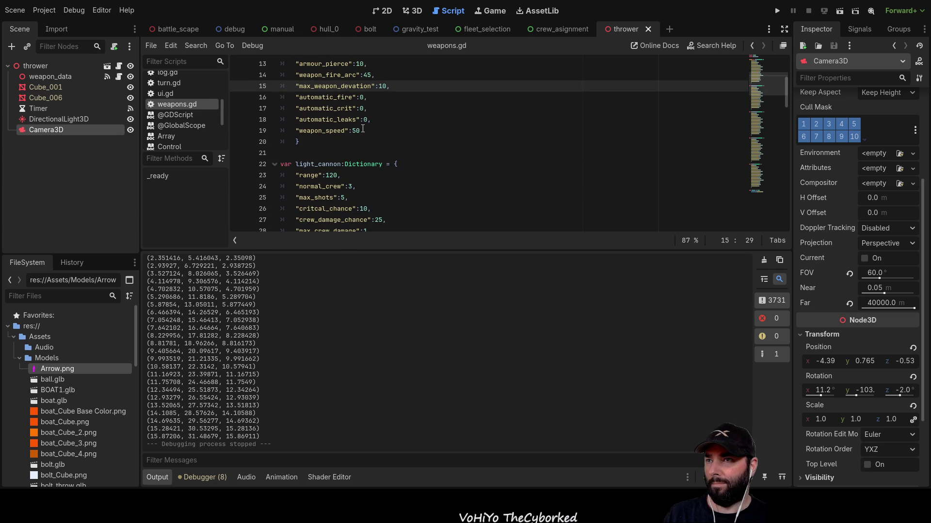
pyautogui.click(363, 130)
pyautogui.press('BackSpace')
pyautogui.press('BackSpace')
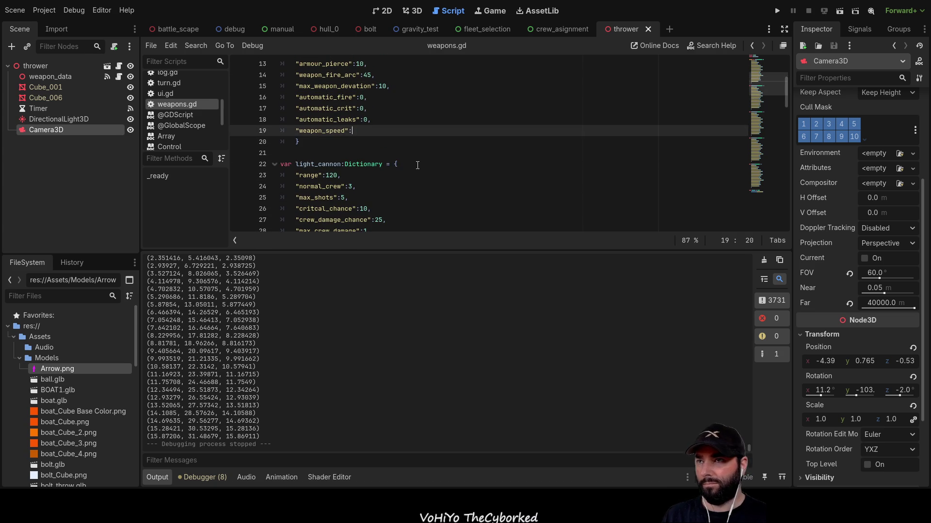
pyautogui.write('25')
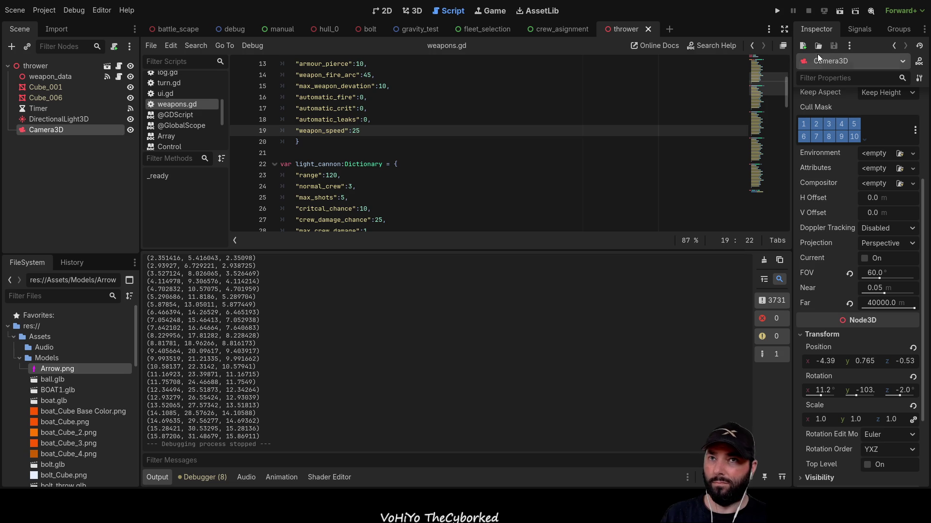
pyautogui.click(839, 11)
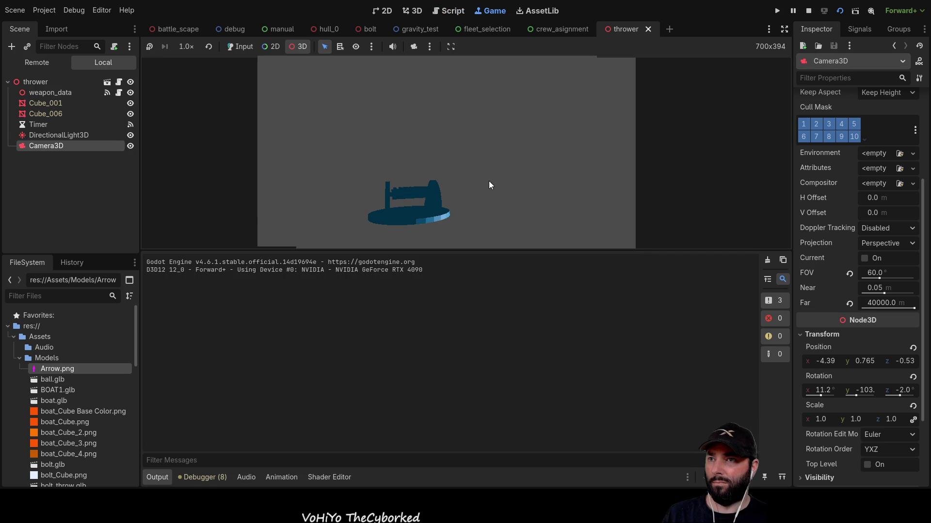
# Watch the slower bolts through the editor camera, then stop the game with F8
pyautogui.click(414, 47)
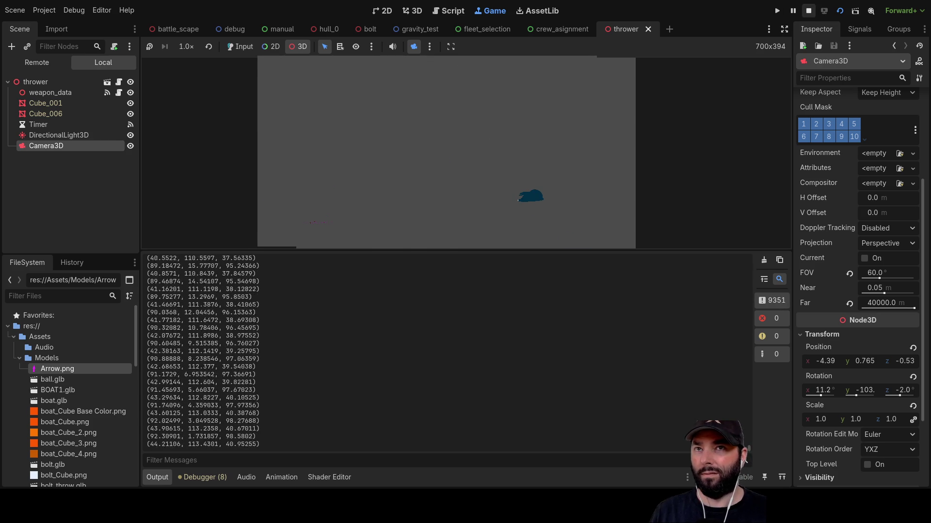
pyautogui.press('F8')
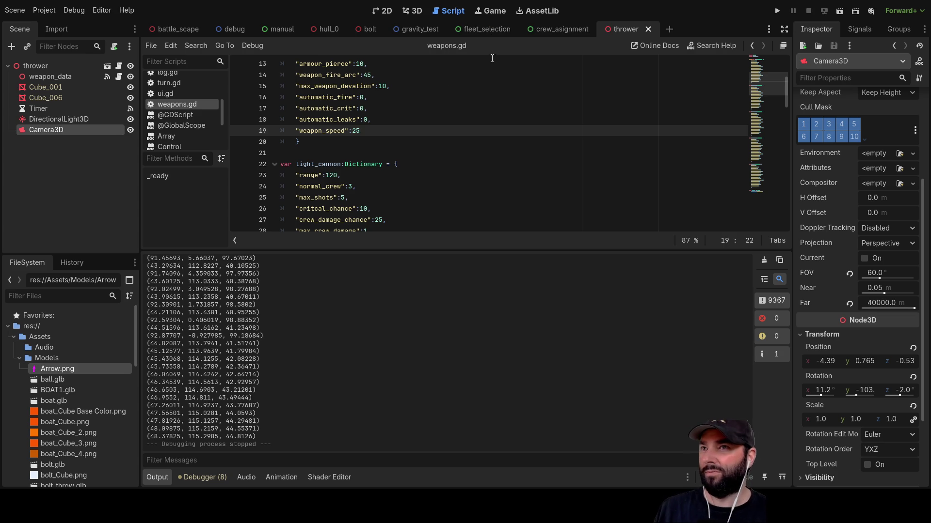
# Run the bolt scene on its own, which logs nan positions, then stop it
pyautogui.click(370, 30)
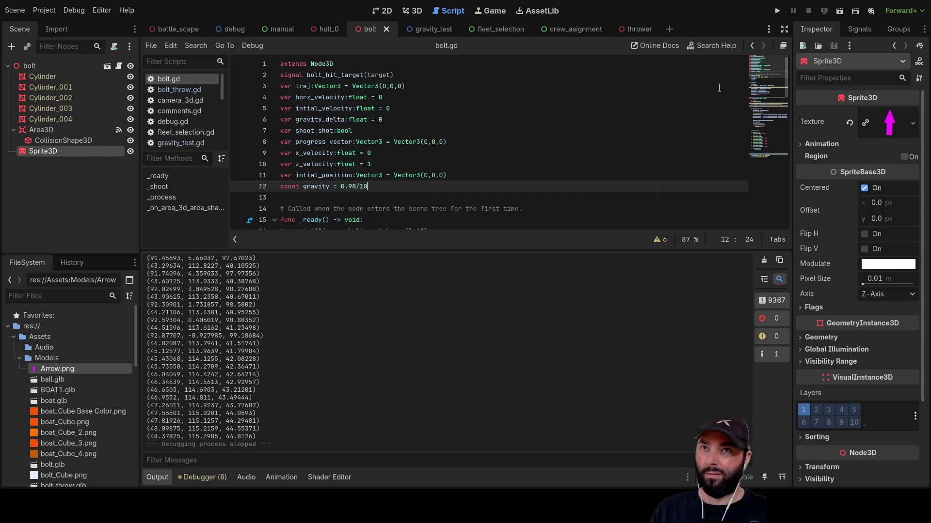
pyautogui.click(842, 12)
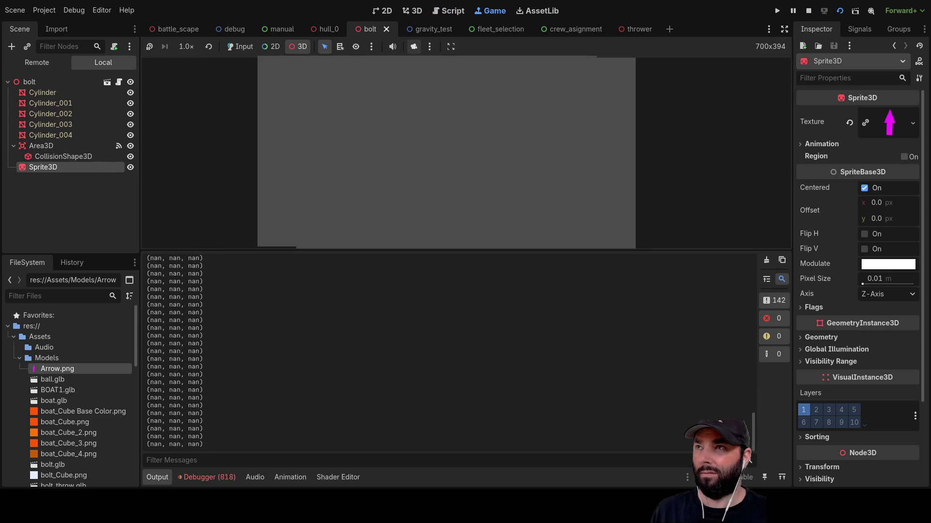
pyautogui.click(808, 11)
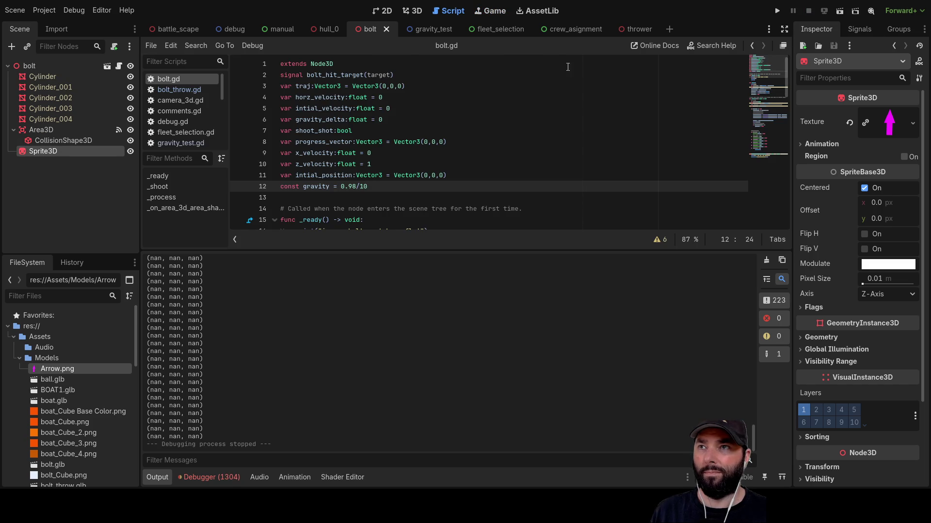
# Test-run the project through the editor camera, then review bolt.gd and show the bolt scene's 3D view
pyautogui.click(838, 12)
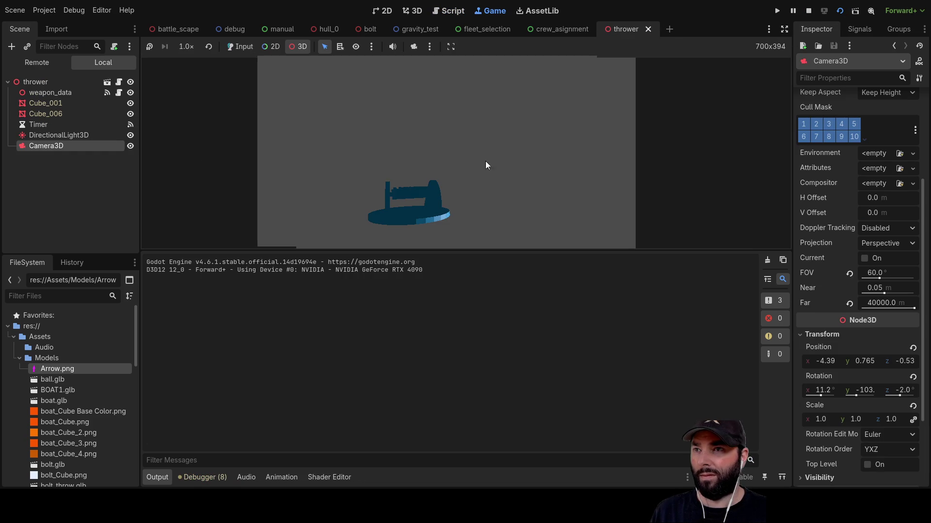
pyautogui.click(414, 46)
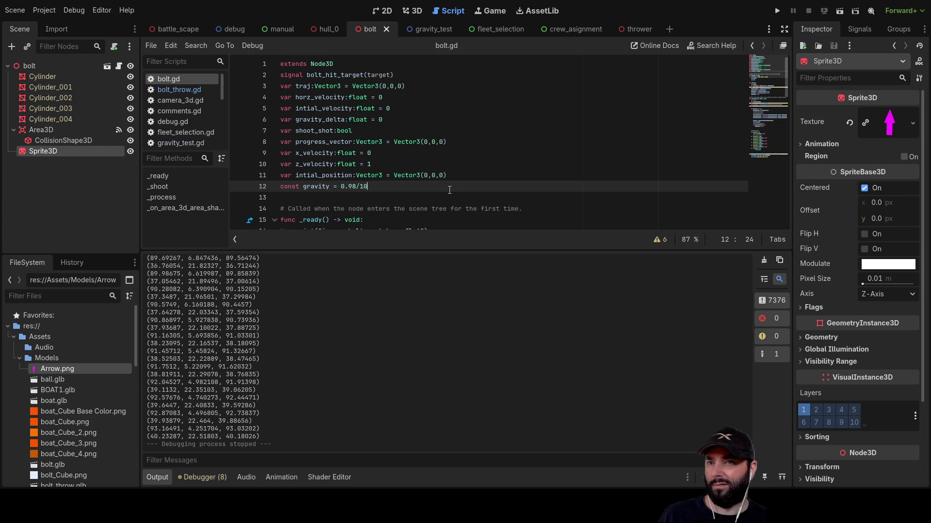
pyautogui.click(312, 198)
pyautogui.scroll(-10, 364, 204)
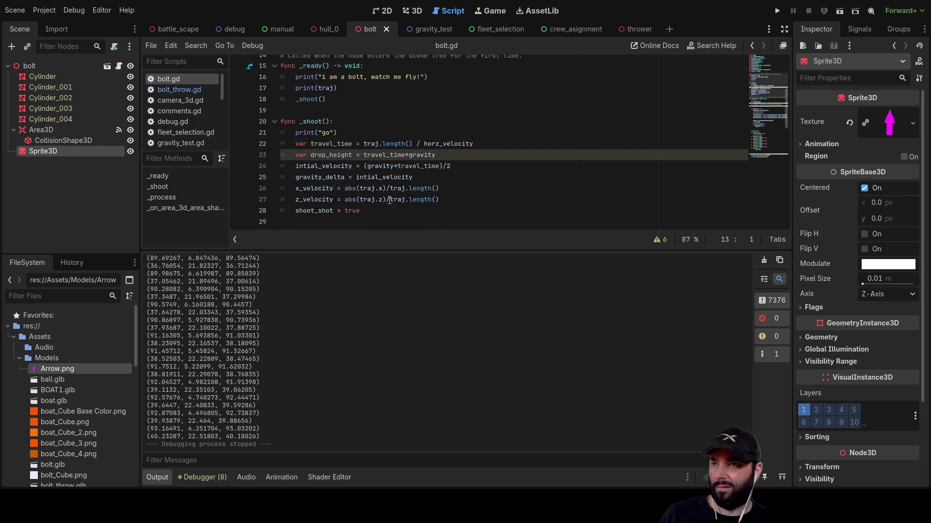
pyautogui.scroll(-4, 413, 209)
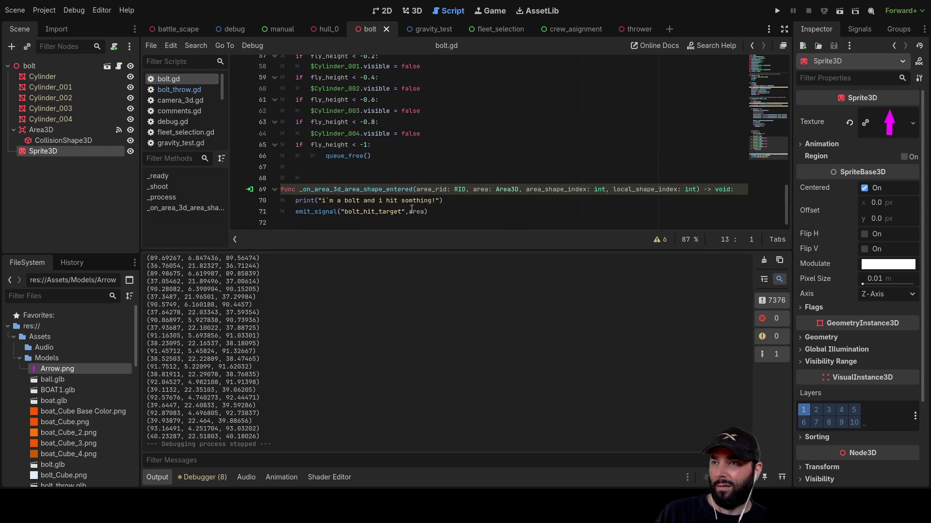
pyautogui.scroll(5, 534, 145)
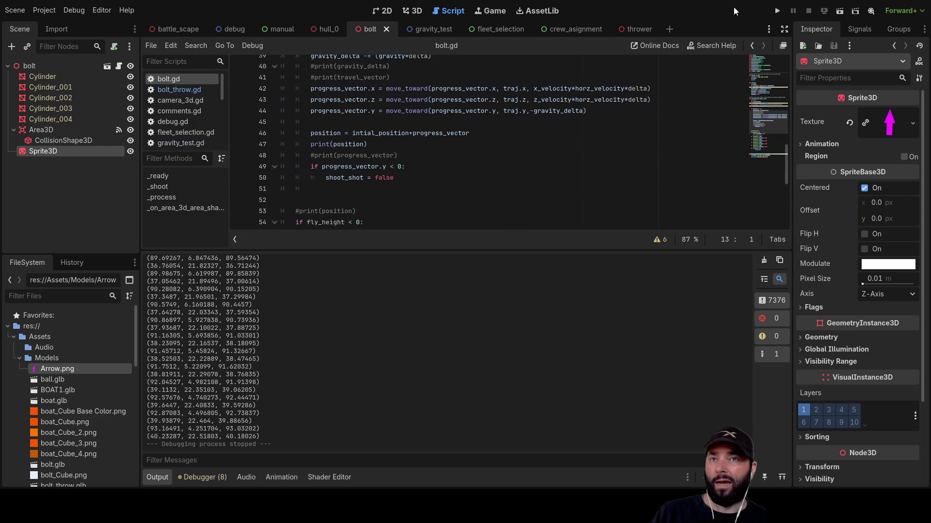
pyautogui.click(417, 13)
pyautogui.scroll(5, 577, 160)
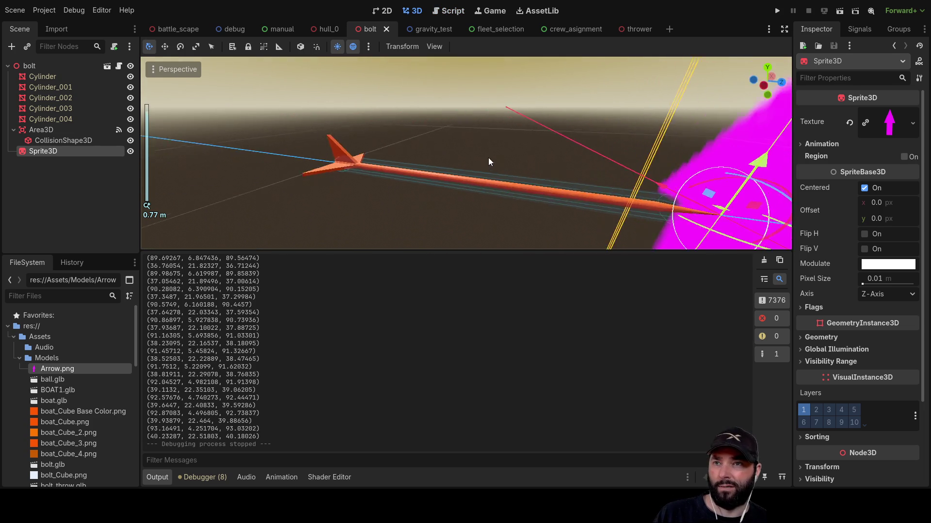
pyautogui.press('f')
pyautogui.moveTo(489, 112)
pyautogui.mouseDown()
pyautogui.moveTo(241, 164)
pyautogui.moveTo(168, 137)
pyautogui.moveTo(470, 108)
pyautogui.moveTo(391, 139)
pyautogui.moveTo(423, 164)
pyautogui.moveTo(453, 119)
pyautogui.moveTo(622, 91)
pyautogui.moveTo(561, 122)
pyautogui.moveTo(459, 126)
pyautogui.moveTo(494, 146)
pyautogui.moveTo(484, 155)
pyautogui.moveTo(511, 175)
pyautogui.moveTo(524, 137)
pyautogui.moveTo(516, 154)
pyautogui.mouseUp()
pyautogui.scroll(3, 424, 163)
pyautogui.scroll(2, 561, 122)
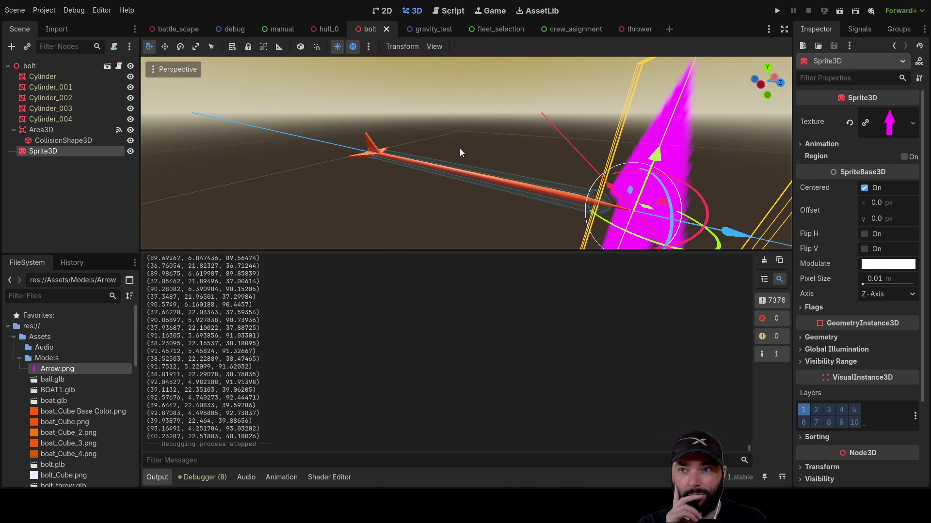
pyautogui.scroll(-3, 459, 148)
pyautogui.moveTo(460, 149)
pyautogui.mouseDown()
pyautogui.moveTo(397, 160)
pyautogui.moveTo(522, 225)
pyautogui.moveTo(595, 169)
pyautogui.moveTo(811, 45)
pyautogui.mouseUp()
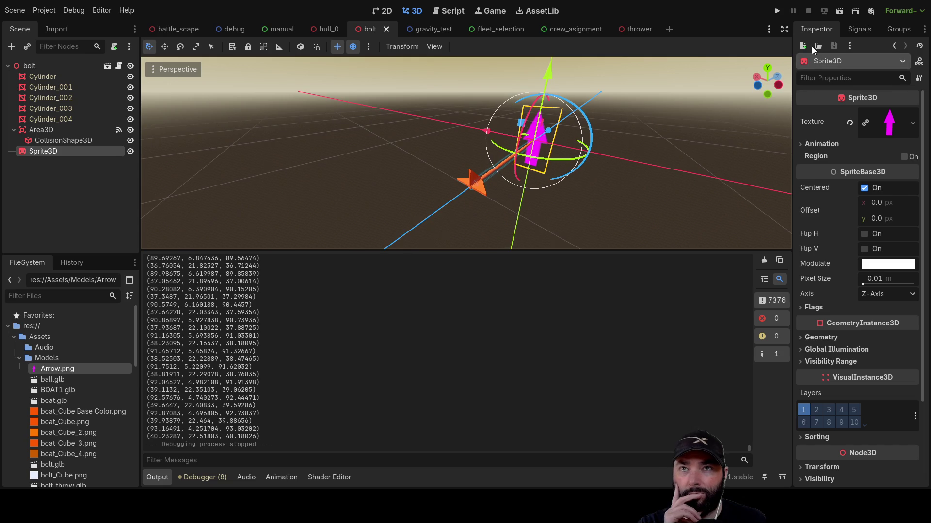
# In bolt.gd, add blank lines below print(position), above the commented #print(progress_vector)
pyautogui.click(450, 10)
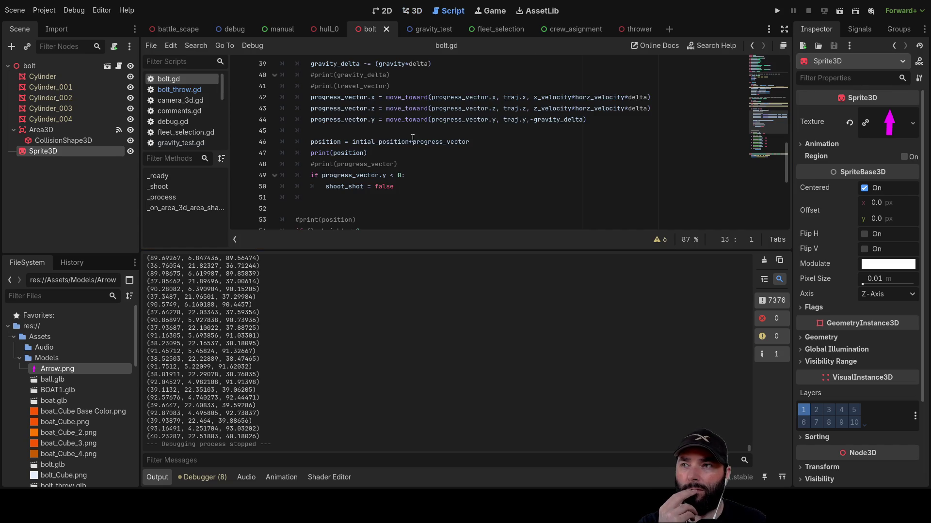
pyautogui.scroll(5, 363, 180)
pyautogui.scroll(-5, 363, 176)
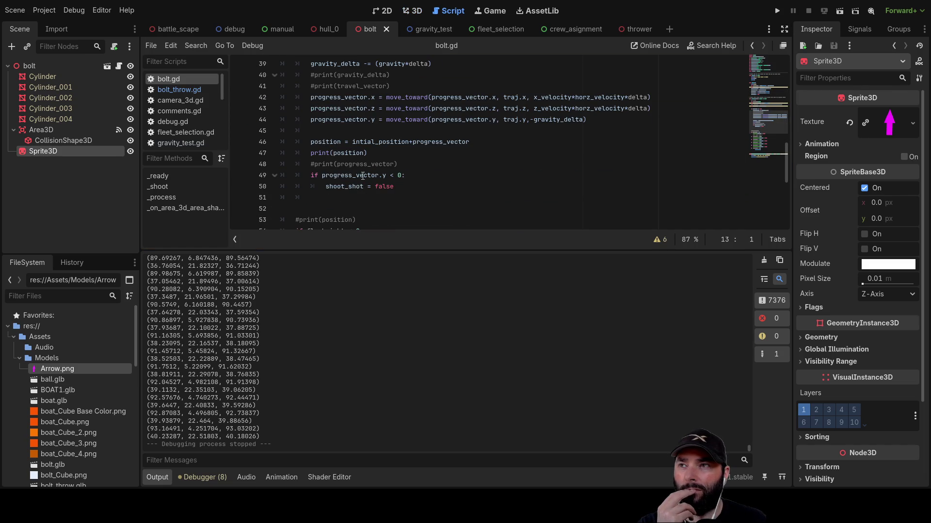
pyautogui.click(323, 132)
pyautogui.press('Down')
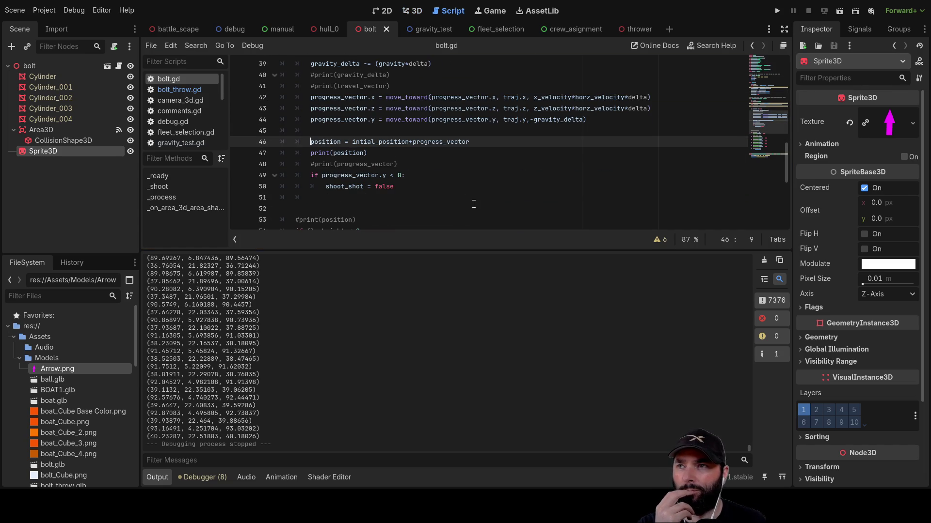
pyautogui.press('Up')
pyautogui.press('Down')
pyautogui.press('Down')
pyautogui.press('Down')
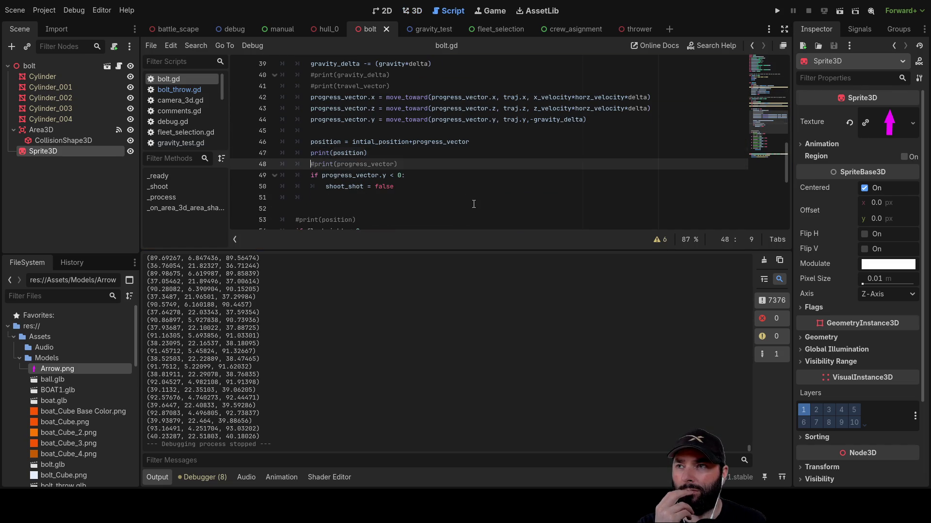
pyautogui.press('Return')
pyautogui.press('Return')
pyautogui.press('Return')
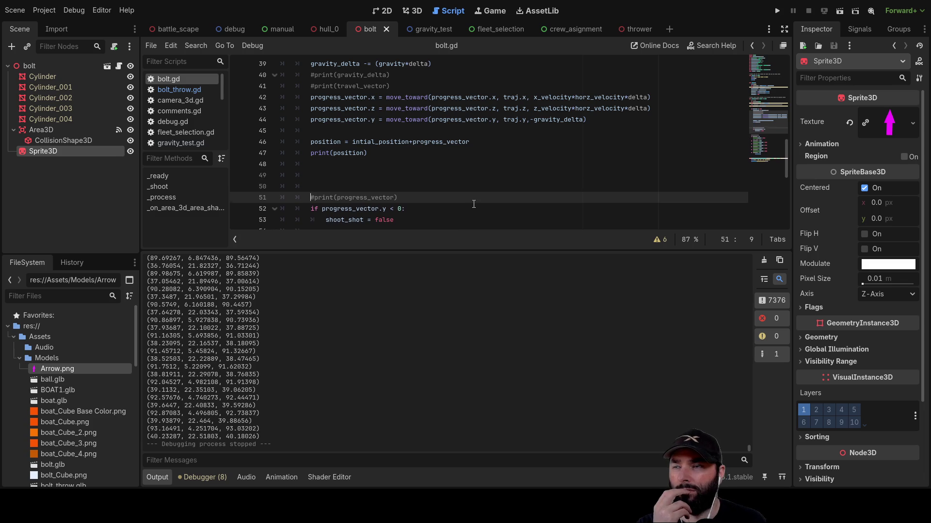
pyautogui.press('Up')
pyautogui.press('Up')
pyautogui.press('Up')
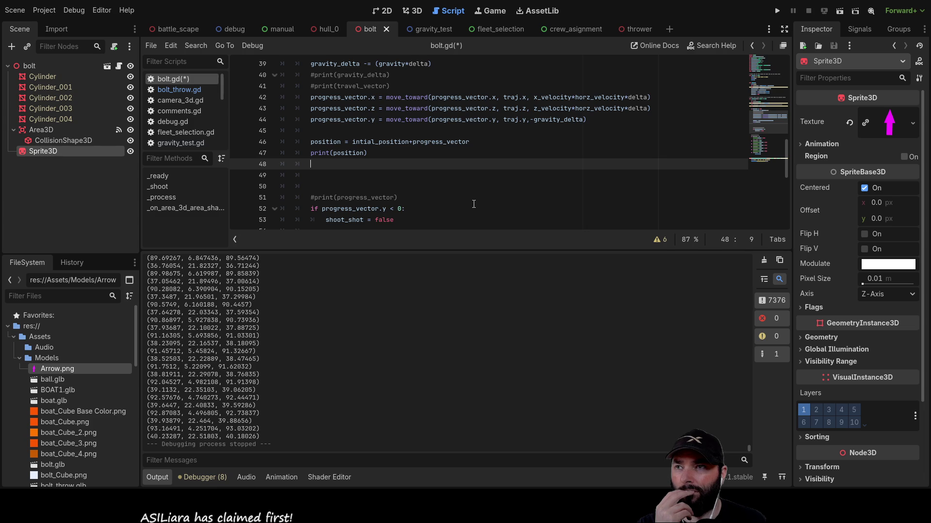
pyautogui.doubleClick(512, 97)
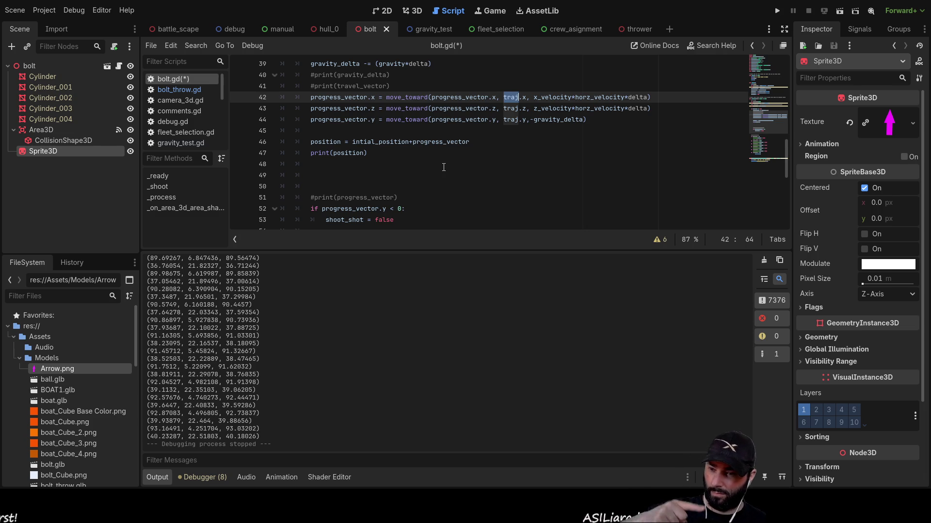
pyautogui.scroll(5, 412, 192)
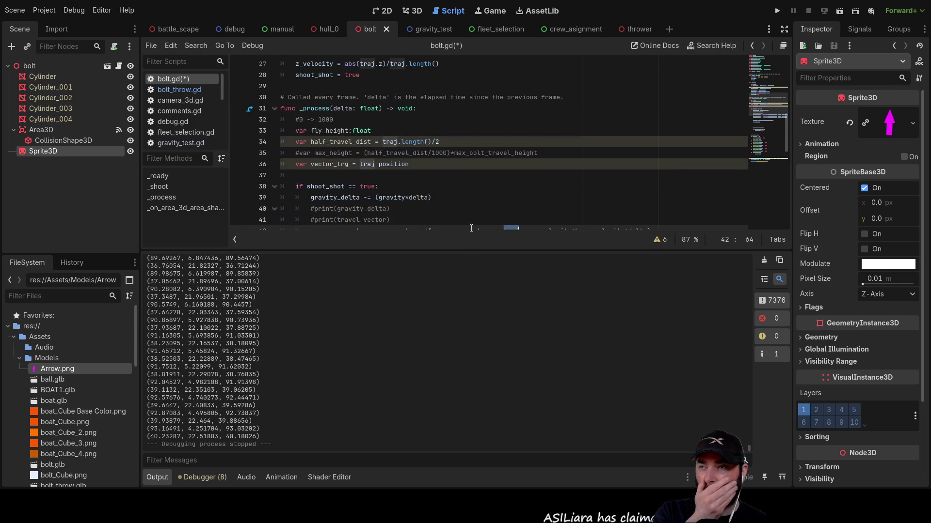
# Remove the two blank lines below print(position) in bolt.gd's shoot block
pyautogui.scroll(-4, 460, 167)
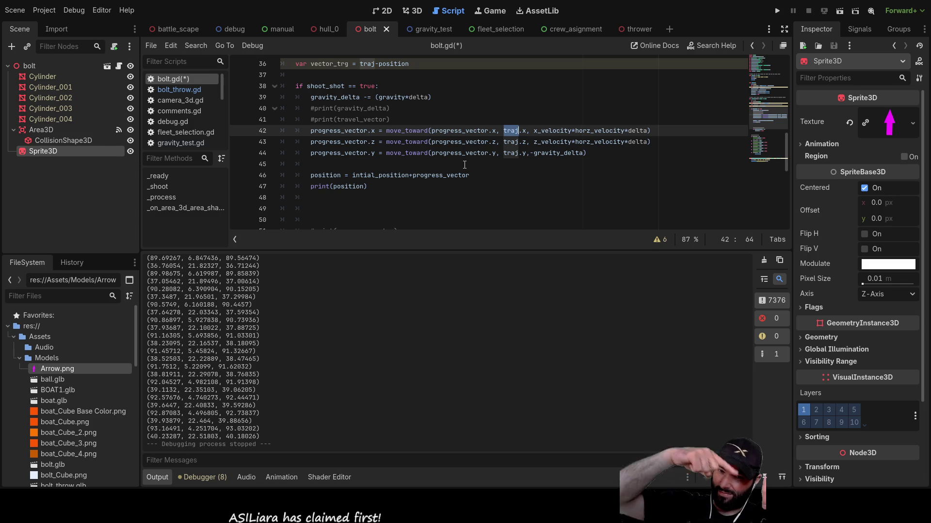
pyautogui.scroll(4, 464, 164)
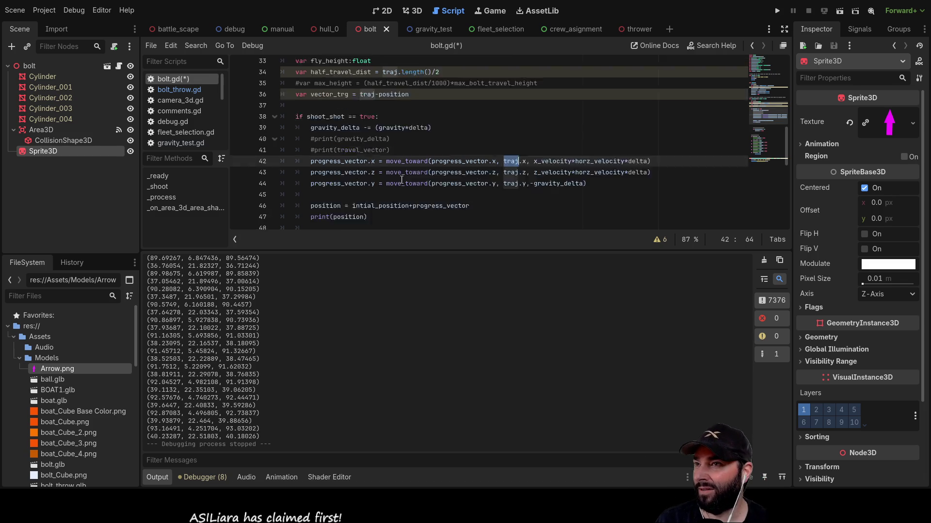
pyautogui.scroll(-5, 345, 182)
pyautogui.scroll(-3, 346, 181)
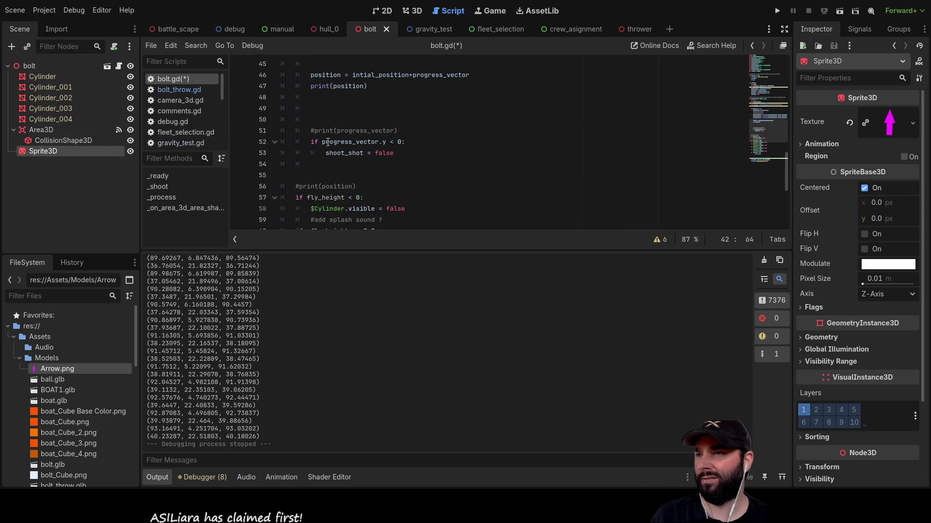
pyautogui.scroll(5, 341, 199)
pyautogui.scroll(-5, 343, 199)
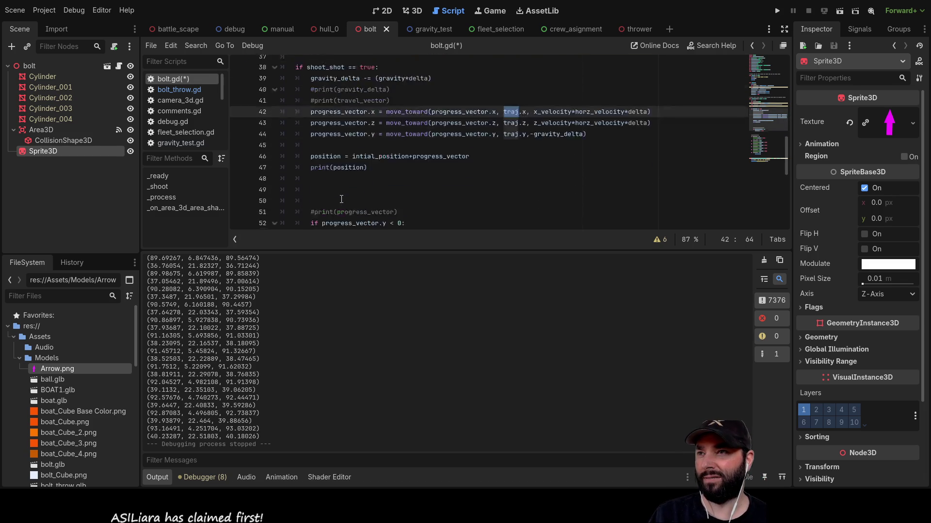
pyautogui.scroll(4, 354, 209)
pyautogui.scroll(4, 349, 203)
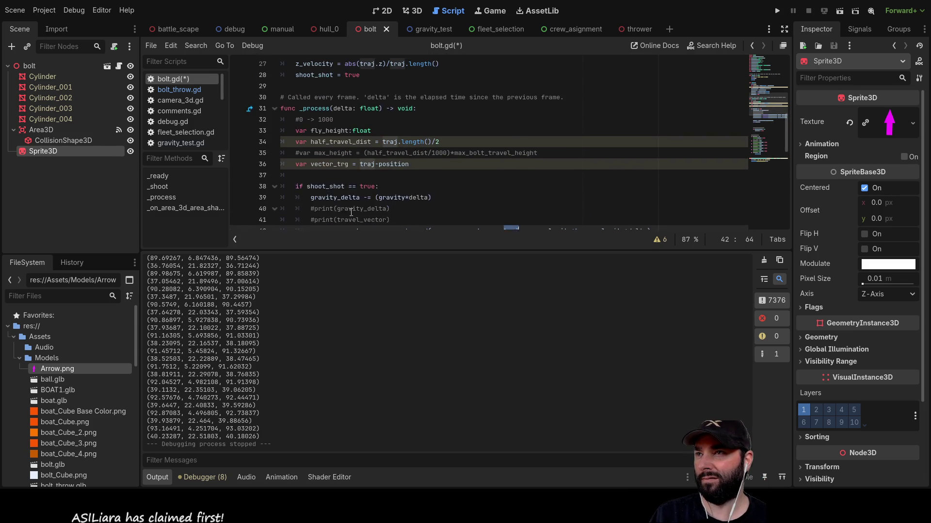
pyautogui.scroll(-4, 339, 196)
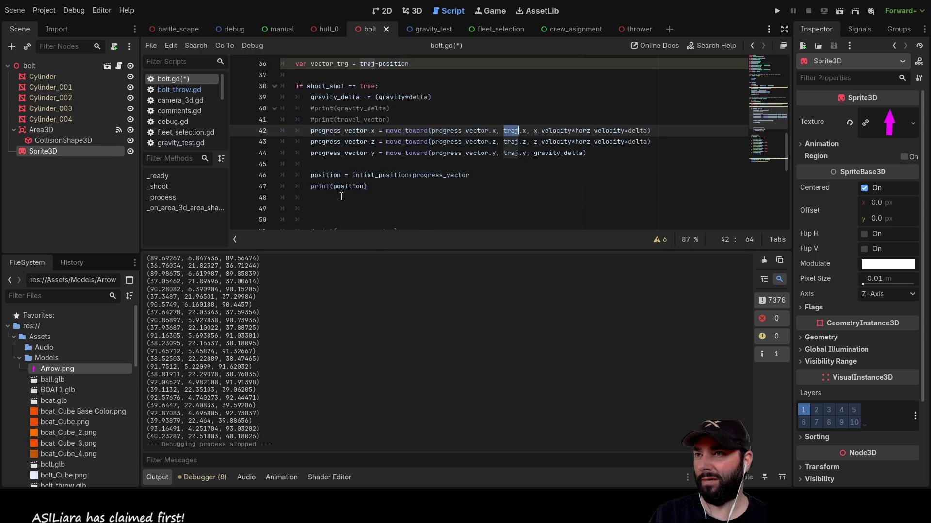
pyautogui.scroll(-2, 336, 199)
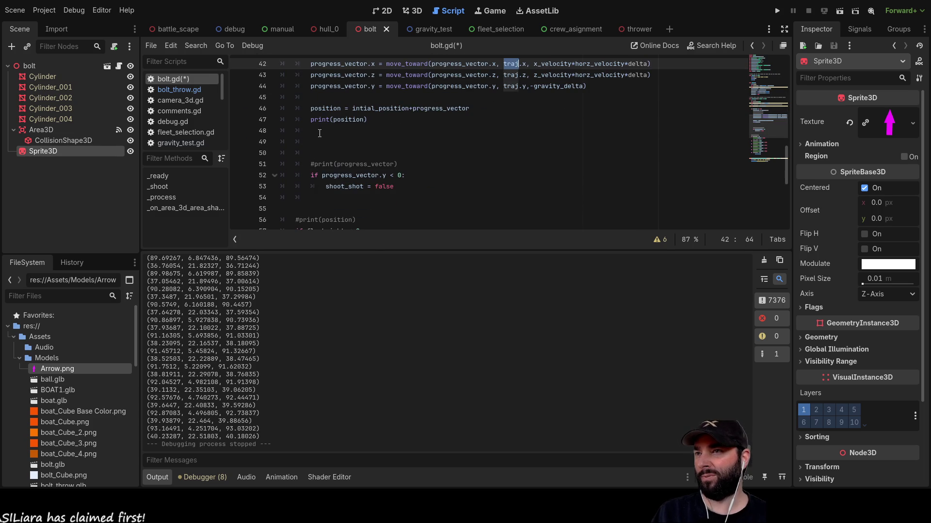
pyautogui.click(417, 152)
pyautogui.press('Up')
pyautogui.press('Up')
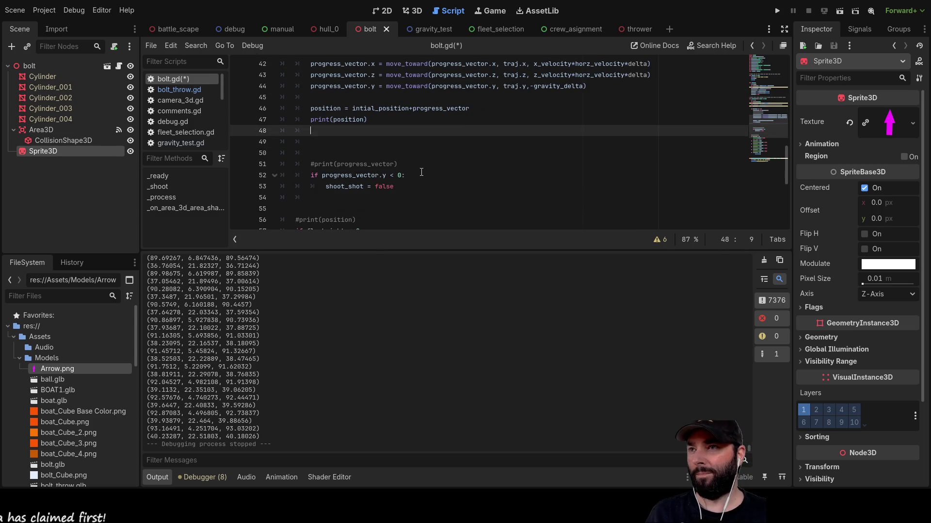
pyautogui.press('Down')
pyautogui.press('Up')
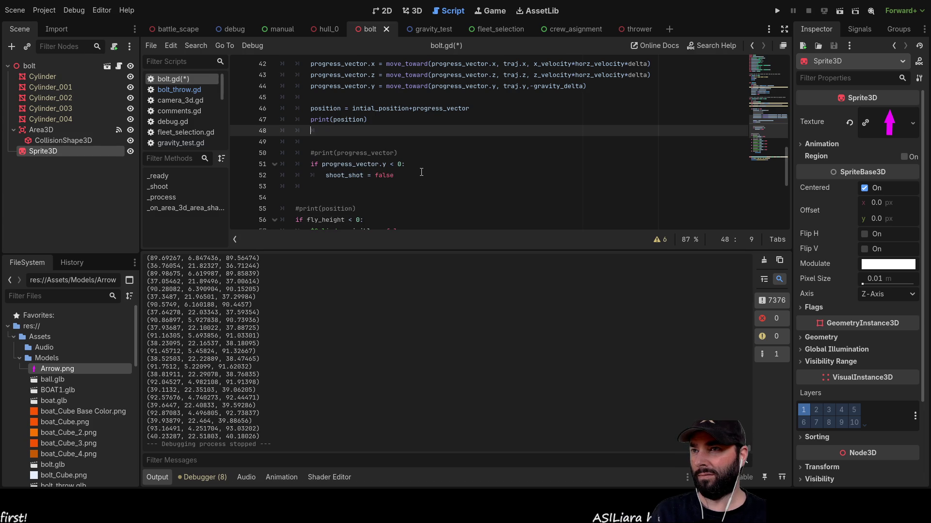
pyautogui.press('Delete')
pyautogui.press('Delete')
pyautogui.press('Delete')
pyautogui.press('Delete')
pyautogui.press('Delete')
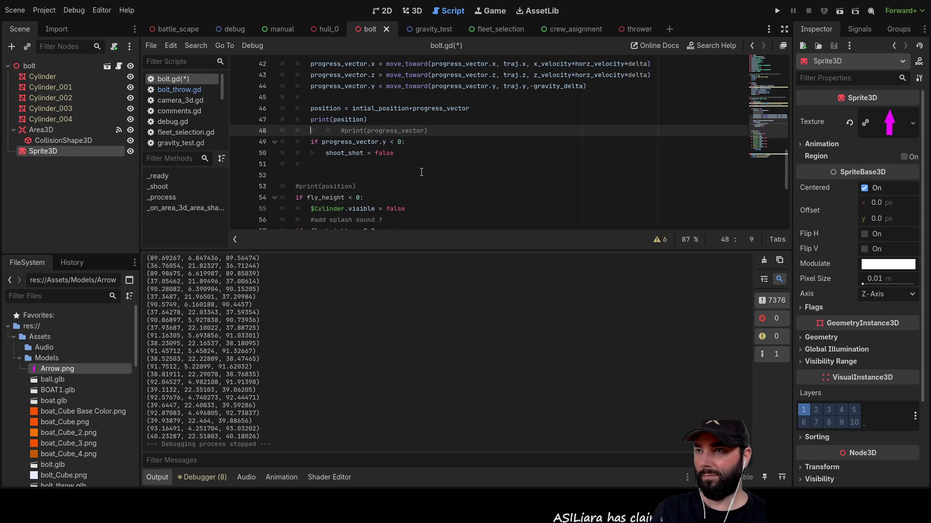
pyautogui.press('Down')
pyautogui.press('Down')
pyautogui.press('Down')
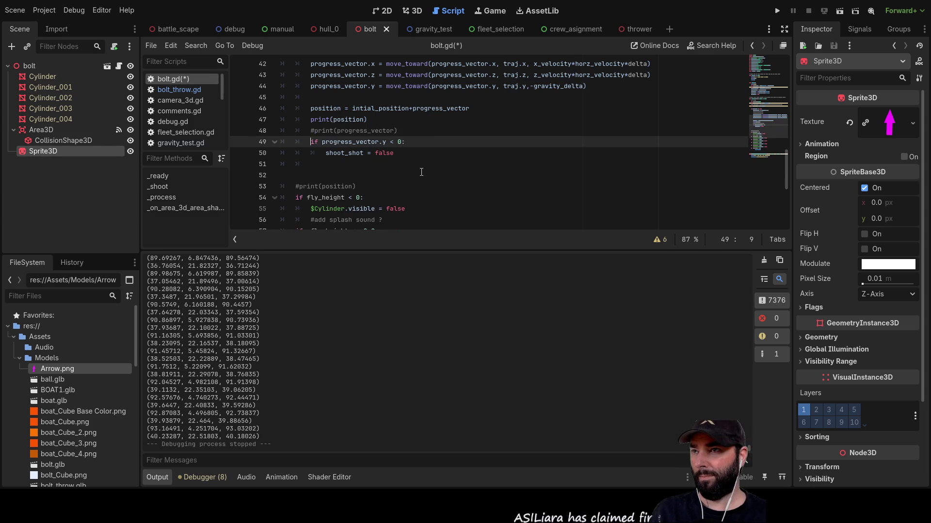
pyautogui.press('Down')
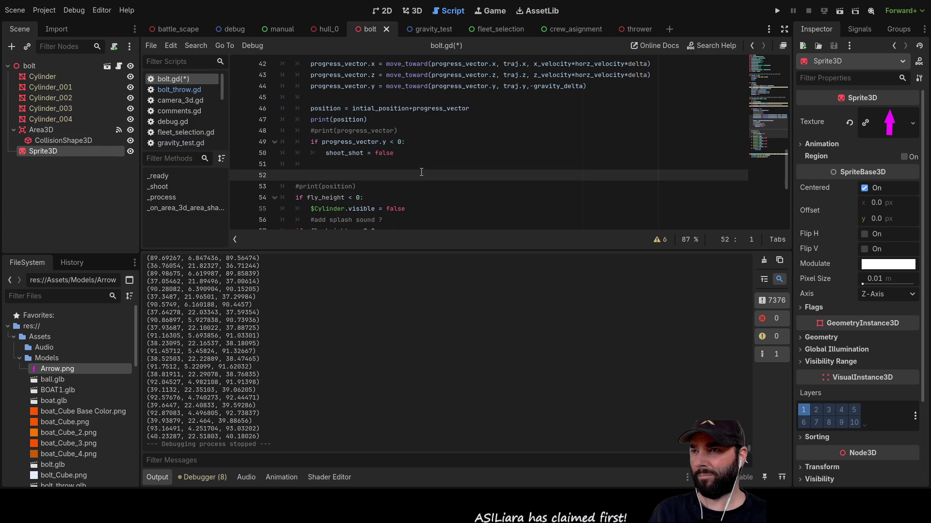
# Delete the empty line 45 before the position update
pyautogui.scroll(-4, 416, 167)
pyautogui.scroll(9, 416, 172)
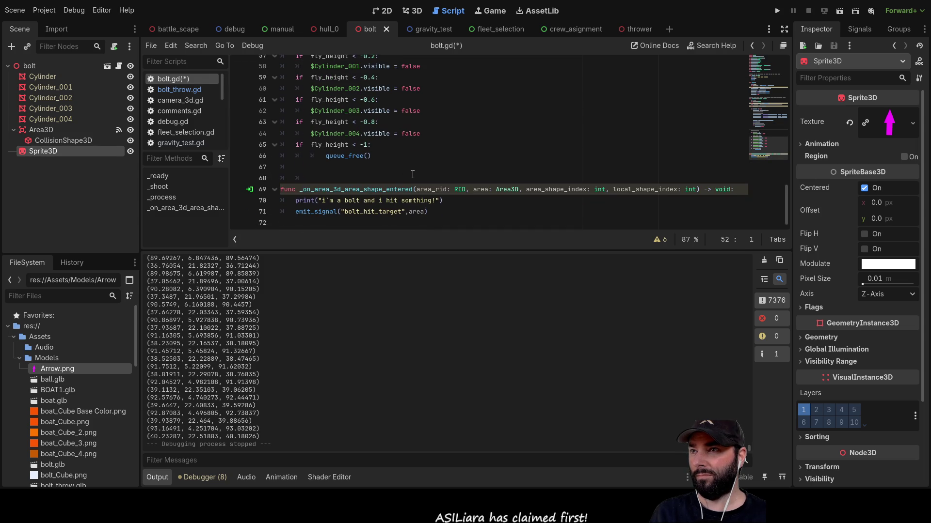
pyautogui.scroll(-4, 315, 170)
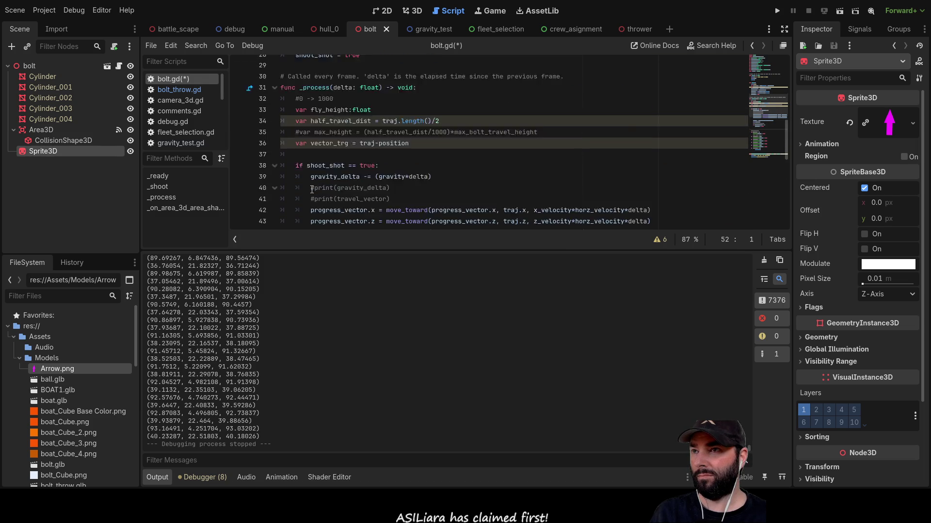
pyautogui.click(306, 121)
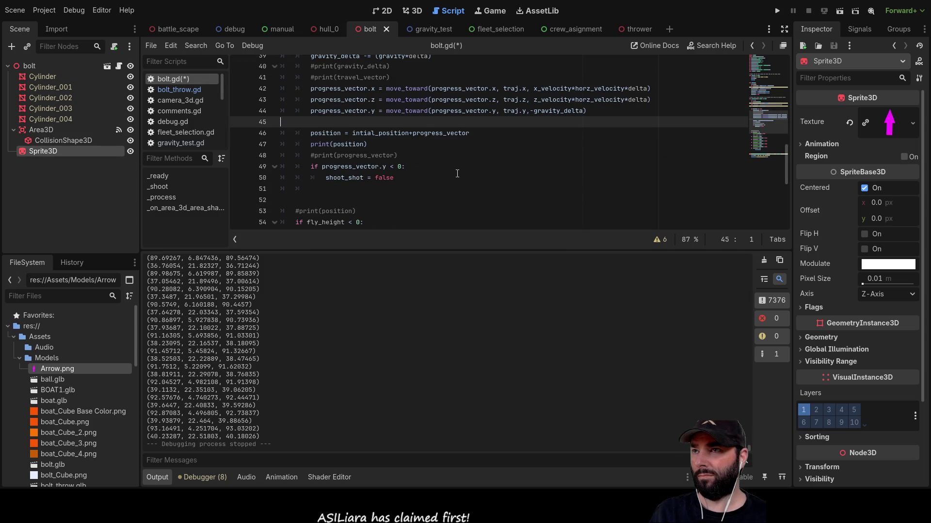
pyautogui.press('Delete')
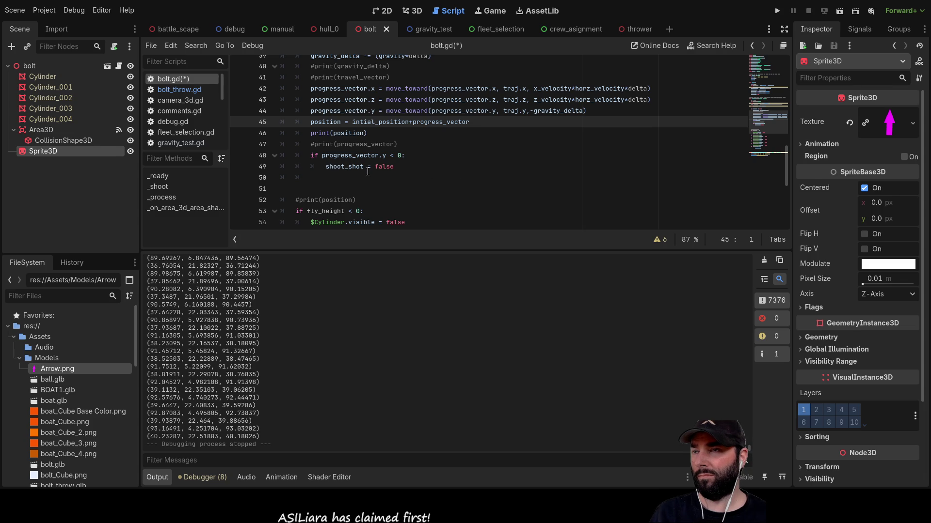
pyautogui.scroll(2, 367, 172)
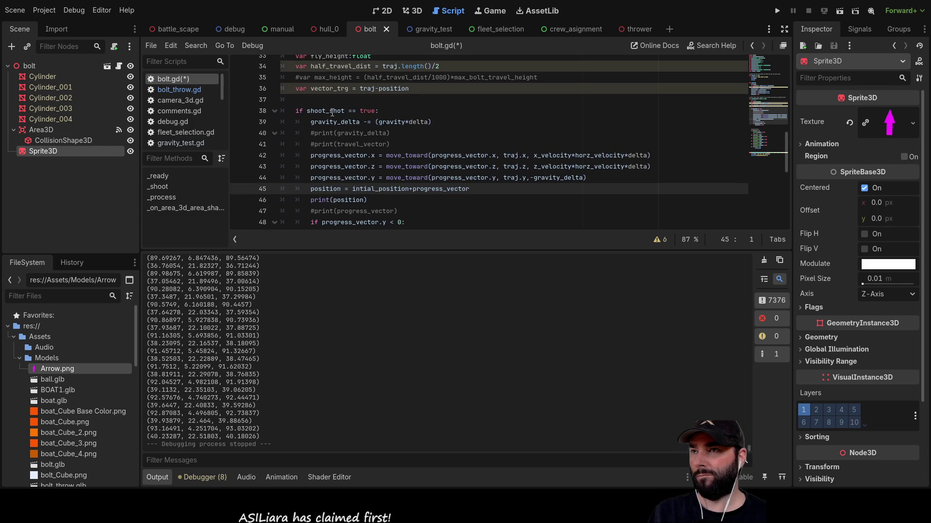
pyautogui.scroll(1, 299, 165)
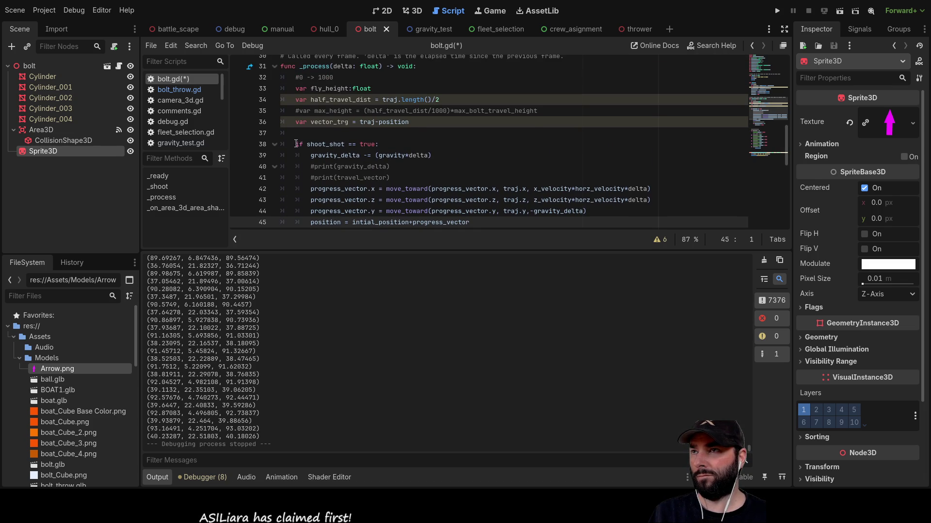
# Delete the commented-out #var max_height line from _process
pyautogui.moveTo(537, 111); pyautogui.dragTo(244, 111)
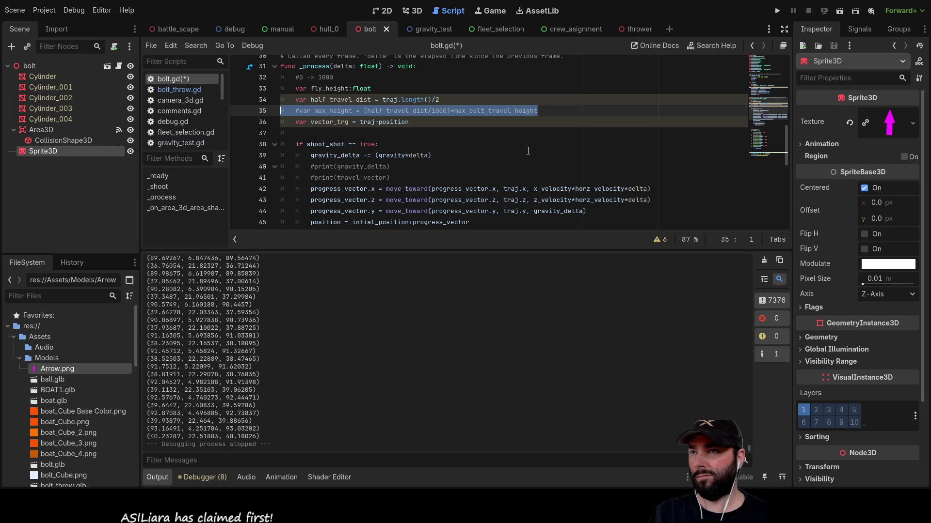
pyautogui.press('BackSpace')
pyautogui.press('Delete')
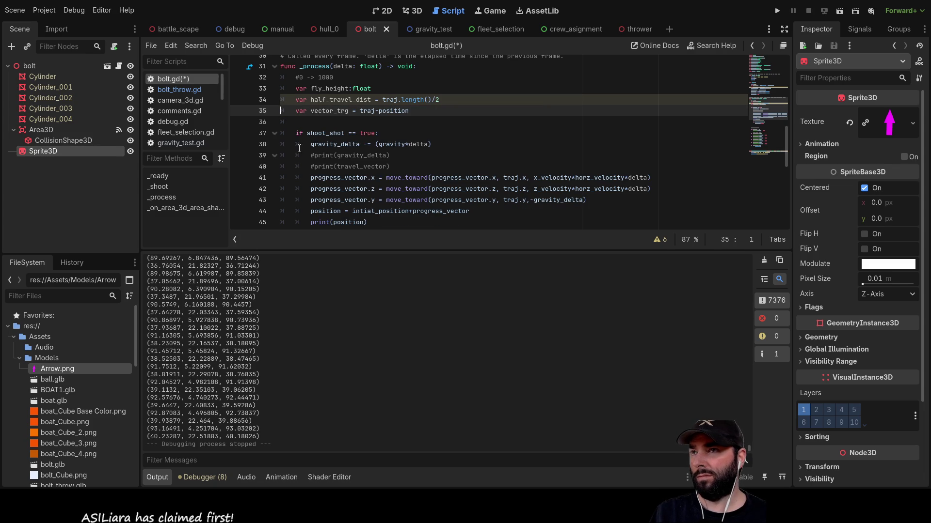
# Check where vector_trg and half_travel_dist are used in bolt.gd
pyautogui.doubleClick(325, 111)
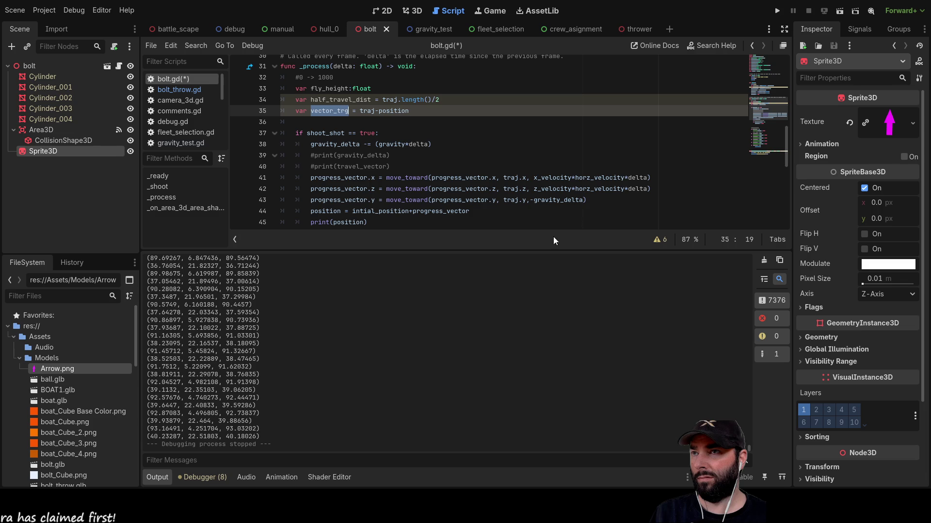
pyautogui.scroll(-6, 501, 216)
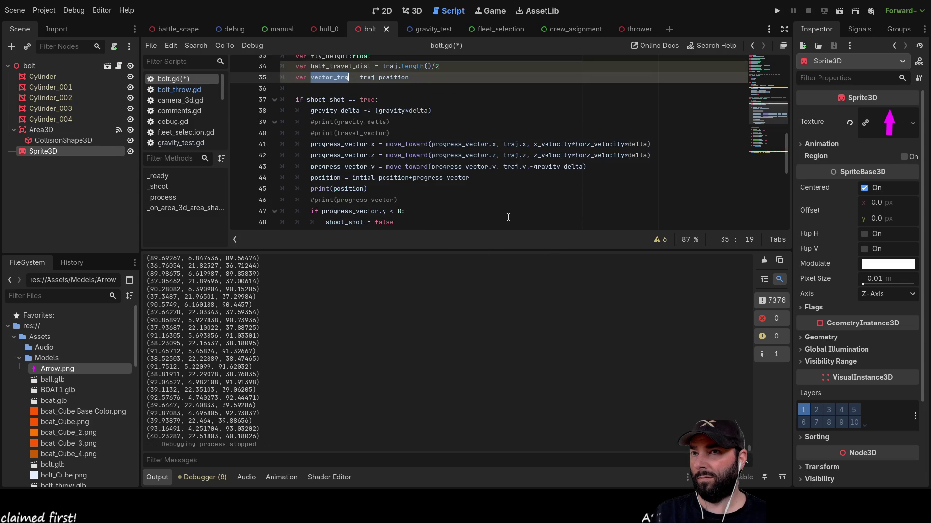
pyautogui.scroll(-2, 502, 215)
pyautogui.scroll(12, 500, 223)
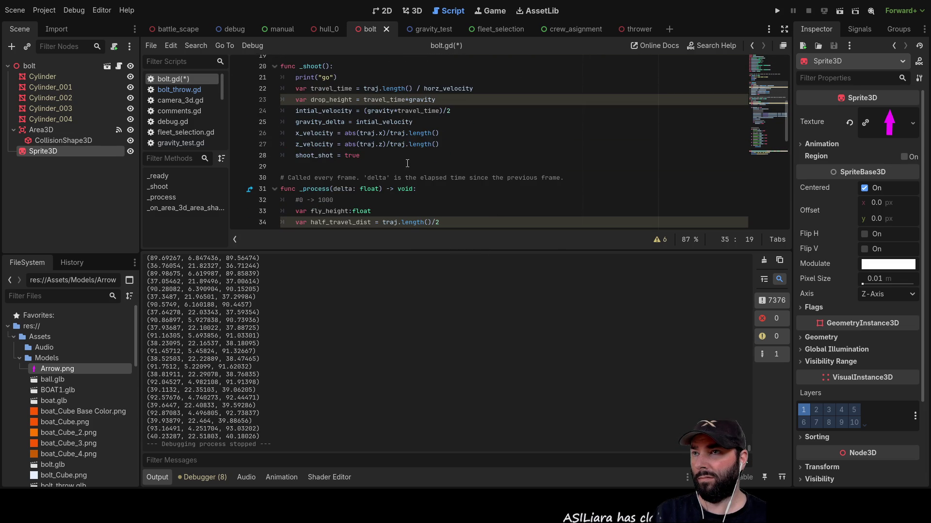
pyautogui.scroll(-2, 407, 163)
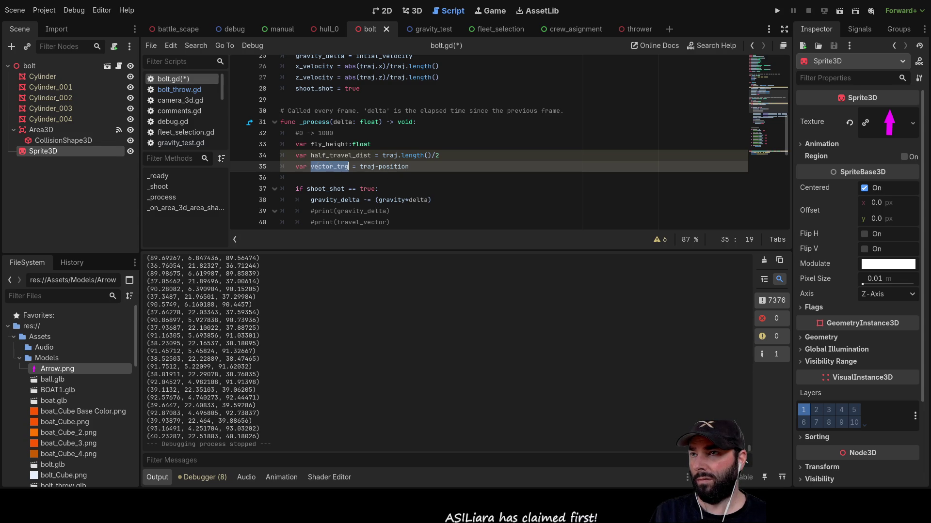
pyautogui.doubleClick(323, 155)
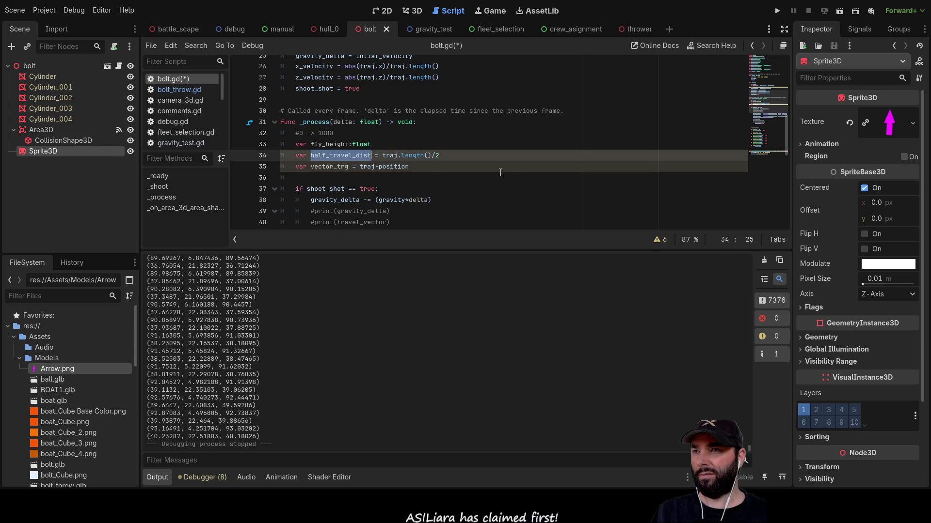
pyautogui.scroll(-7, 516, 193)
pyautogui.scroll(8, 515, 199)
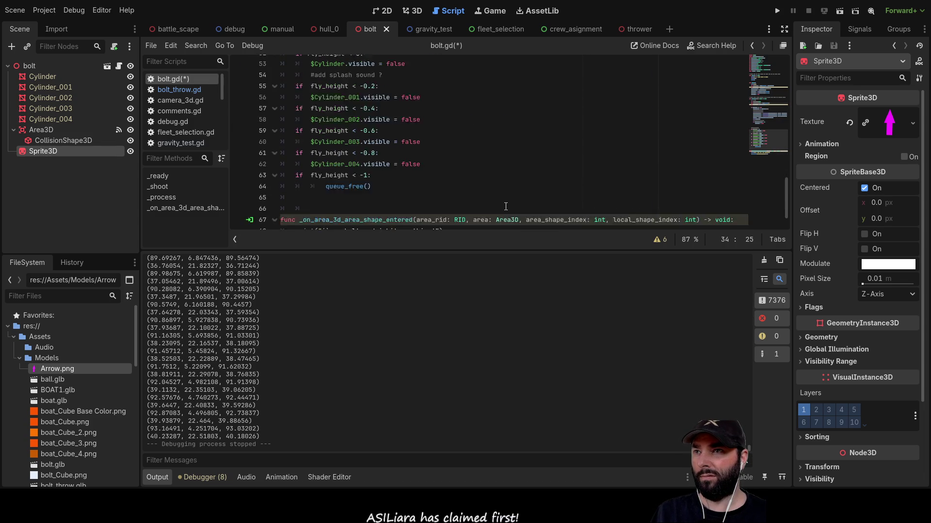
pyautogui.scroll(6, 437, 194)
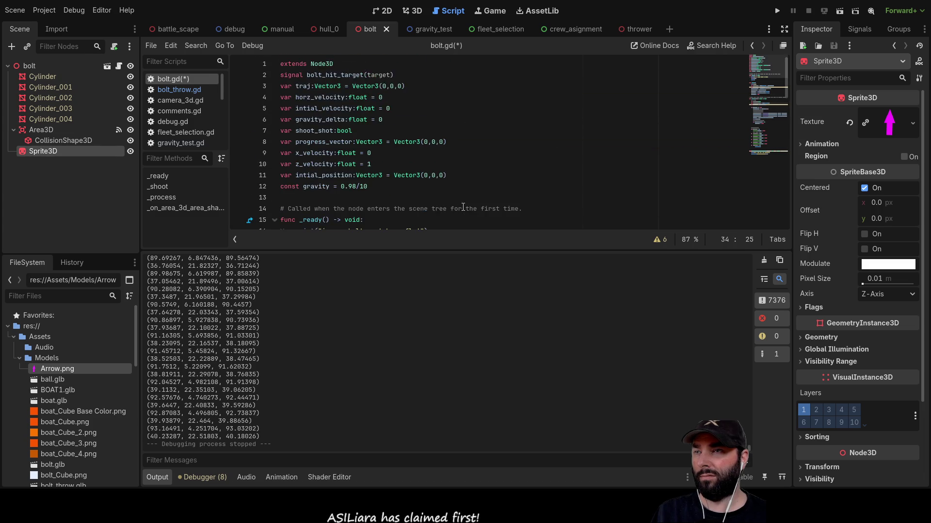
pyautogui.scroll(-6, 391, 167)
pyautogui.scroll(-2, 391, 167)
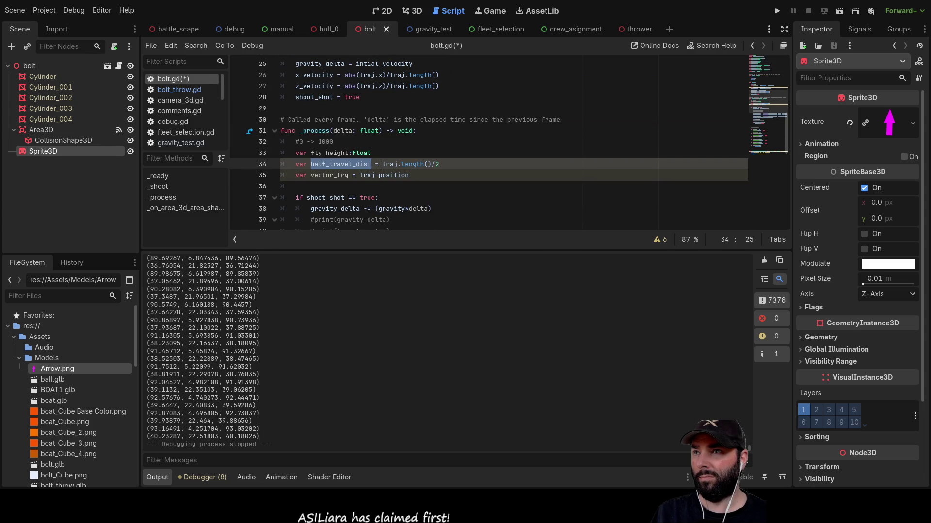
# Check fly_height's usage and select the three unused variable declarations
pyautogui.doubleClick(328, 153)
pyautogui.scroll(-10, 349, 165)
pyautogui.scroll(9, 369, 173)
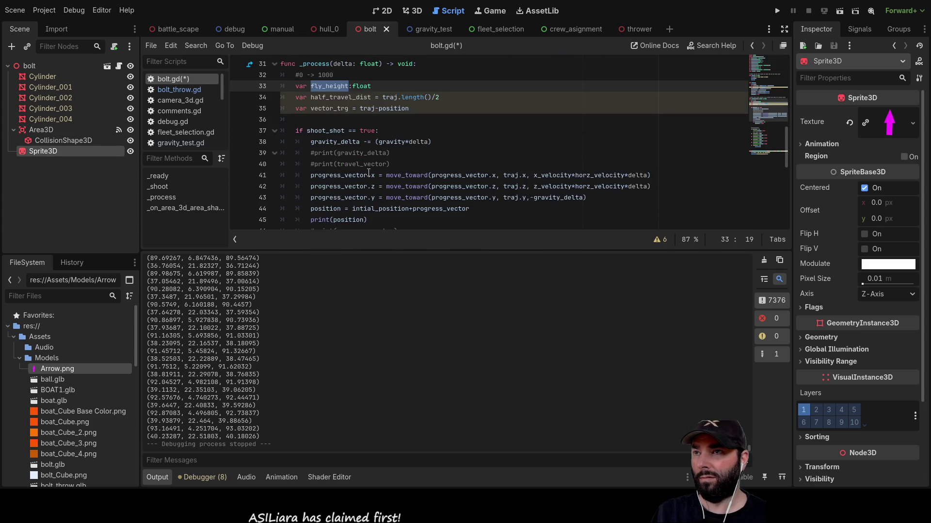
pyautogui.scroll(-5, 368, 173)
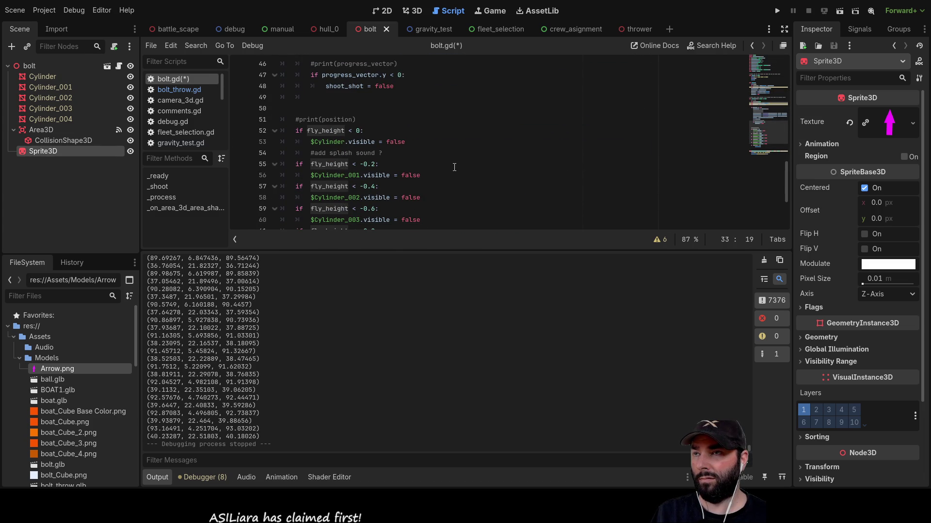
pyautogui.scroll(6, 428, 149)
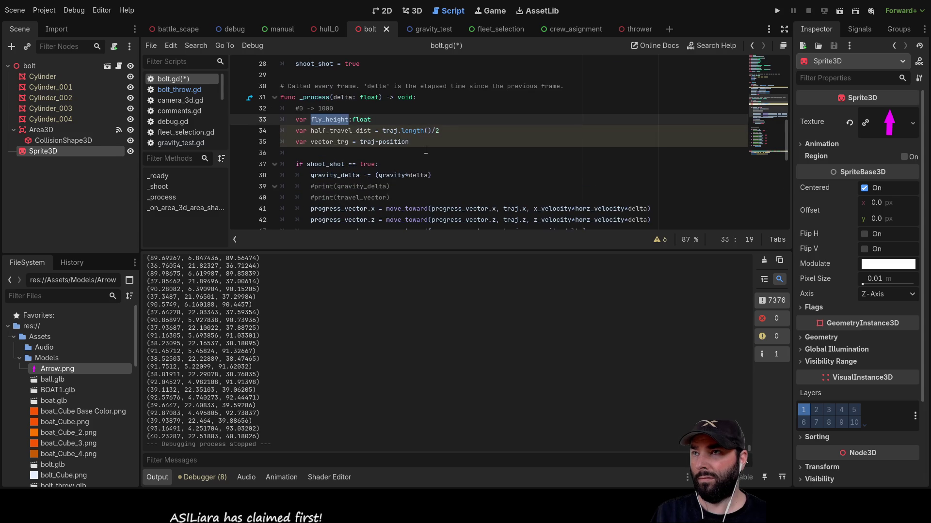
pyautogui.scroll(-9, 426, 150)
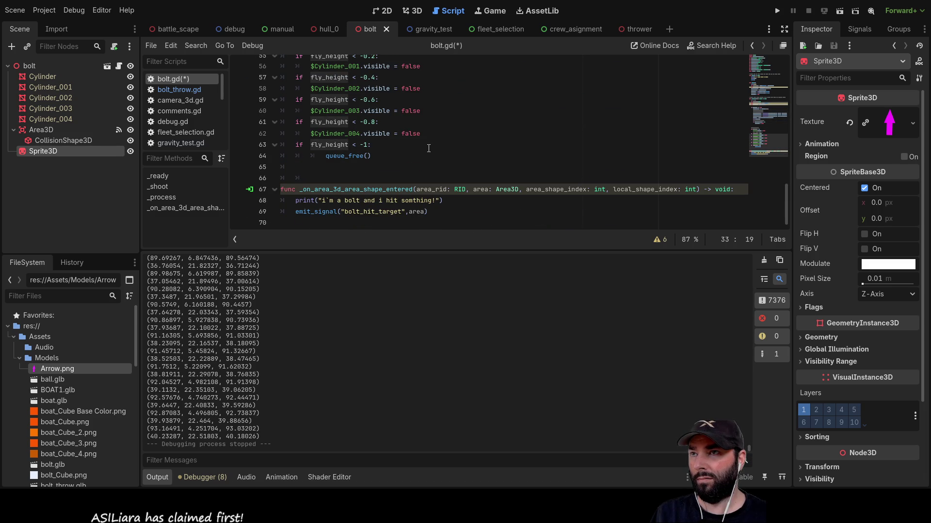
pyautogui.scroll(8, 429, 148)
pyautogui.scroll(2, 381, 146)
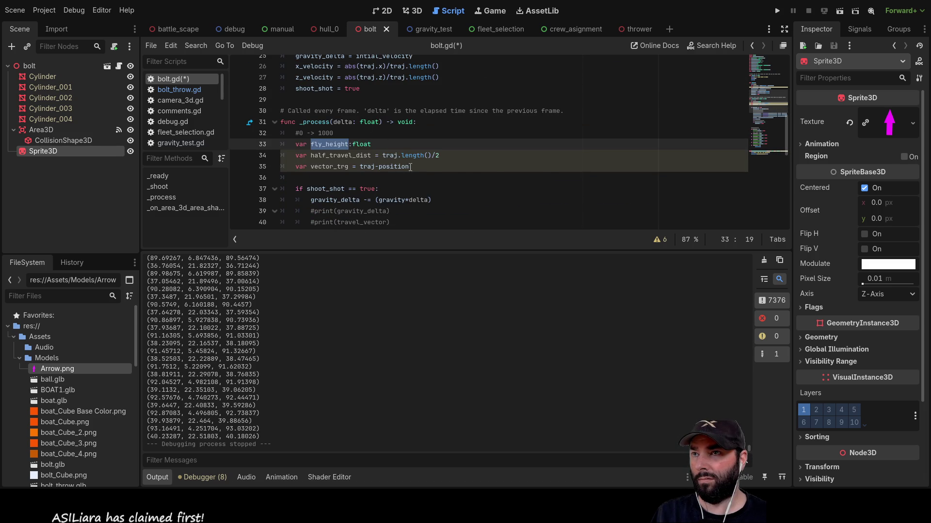
pyautogui.moveTo(410, 166); pyautogui.dragTo(235, 146)
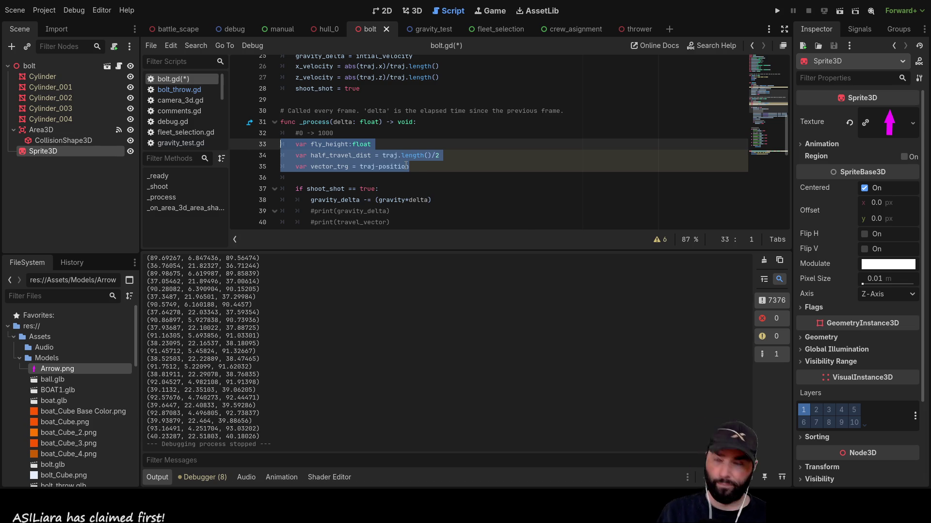
# Delete the unused fly_height, half_travel_dist and vector_trg declarations
pyautogui.press('Delete')
pyautogui.press('Delete')
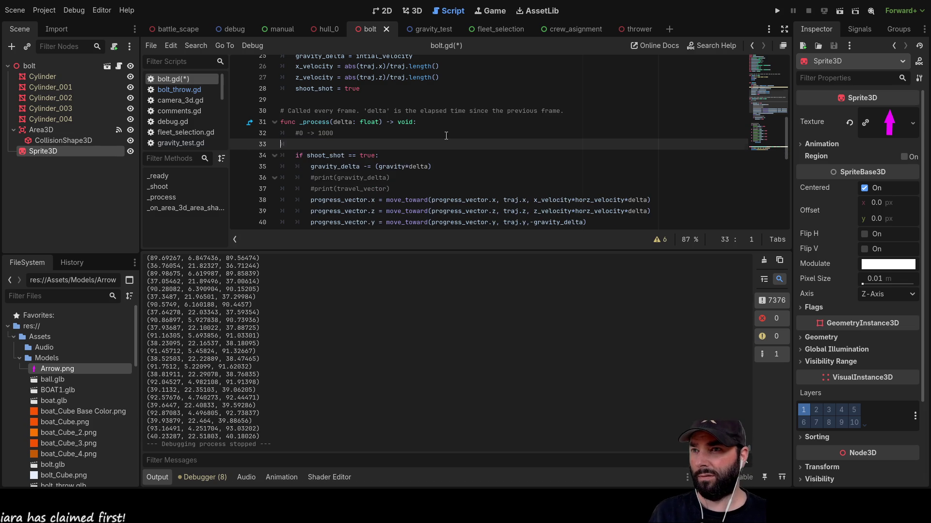
pyautogui.scroll(-2, 469, 137)
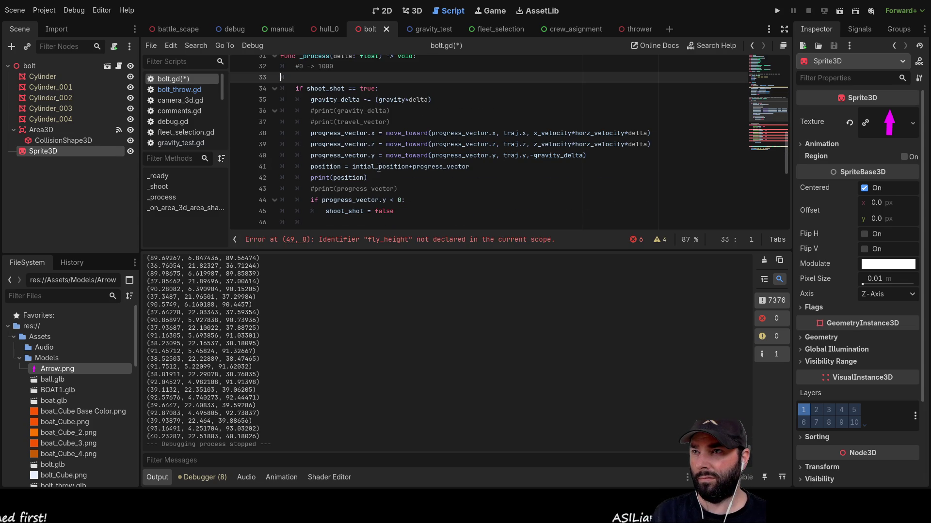
pyautogui.scroll(-4, 347, 174)
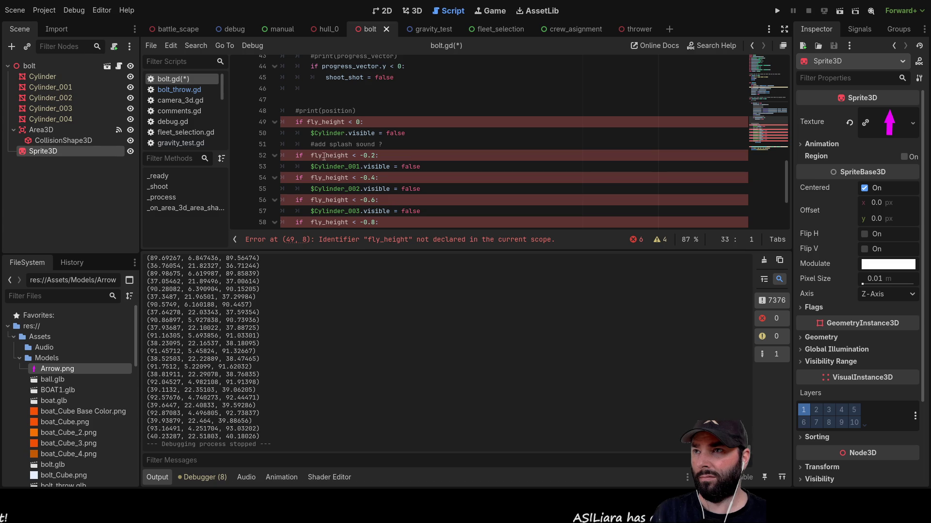
# Replace fly_height with position.y in every sinking check, through line 60
pyautogui.doubleClick(315, 122)
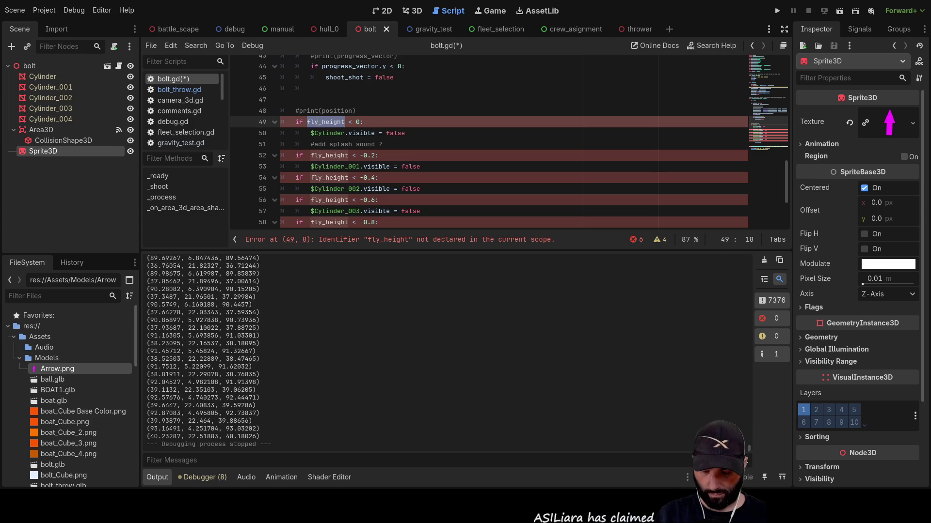
pyautogui.write('position')
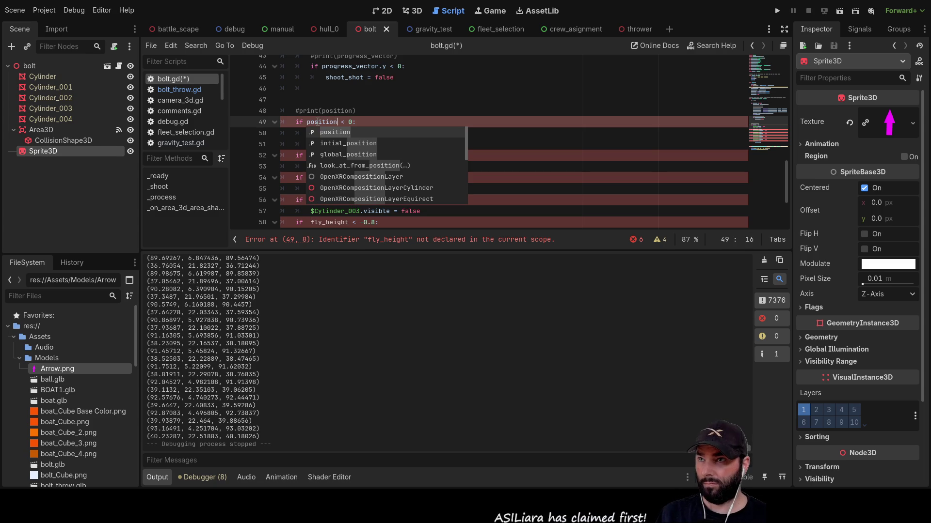
pyautogui.write('.')
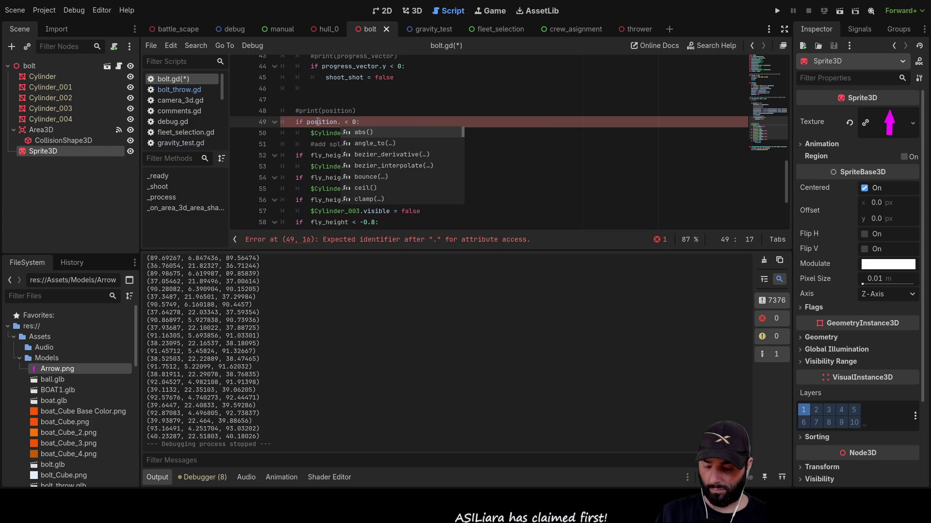
pyautogui.write('y')
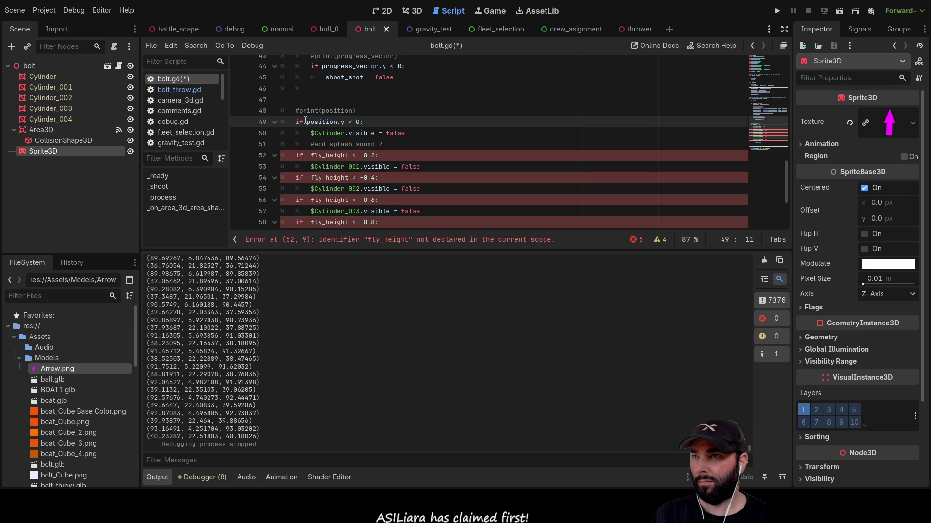
pyautogui.moveTo(305, 121)
pyautogui.mouseDown()
pyautogui.moveTo(345, 122)
pyautogui.moveTo(307, 121)
pyautogui.mouseUp()
pyautogui.hotkey('ctrl', 'c')
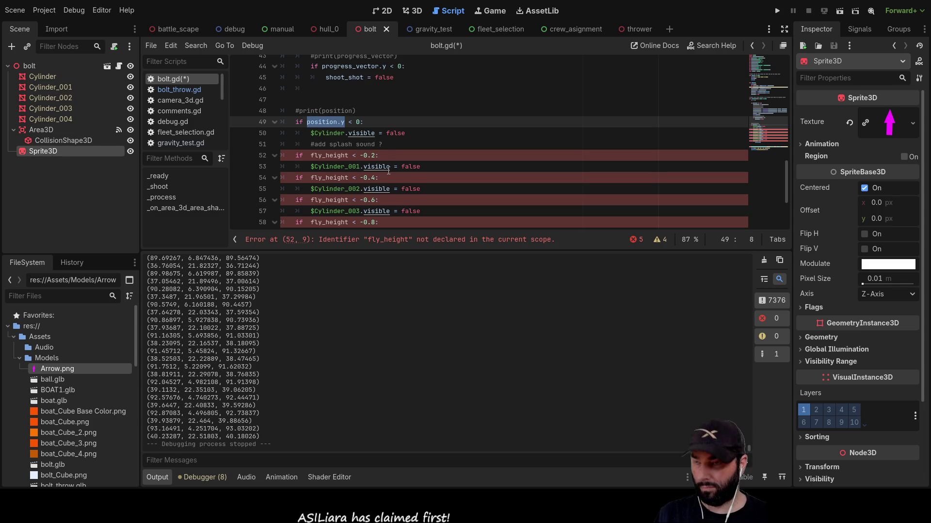
pyautogui.doubleClick(345, 156)
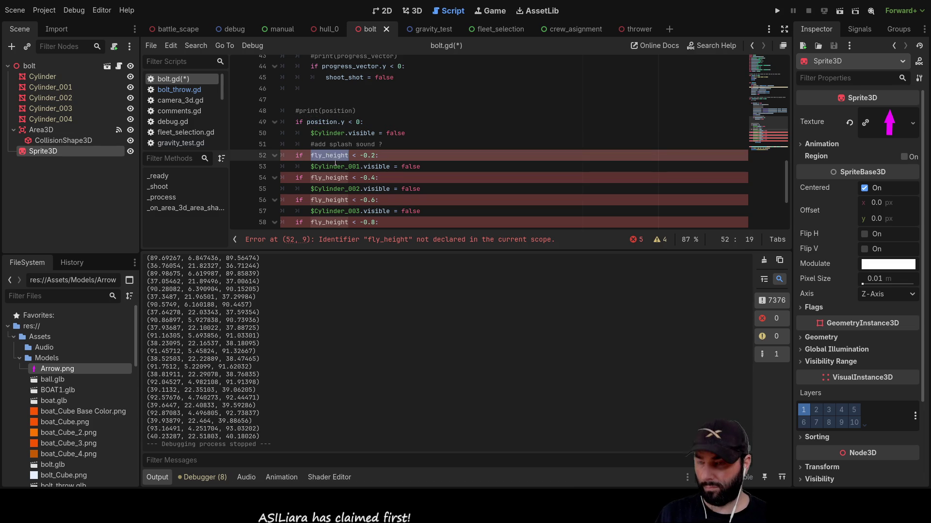
pyautogui.hotkey('ctrl', 'v')
pyautogui.doubleClick(327, 178)
pyautogui.hotkey('ctrl', 'v')
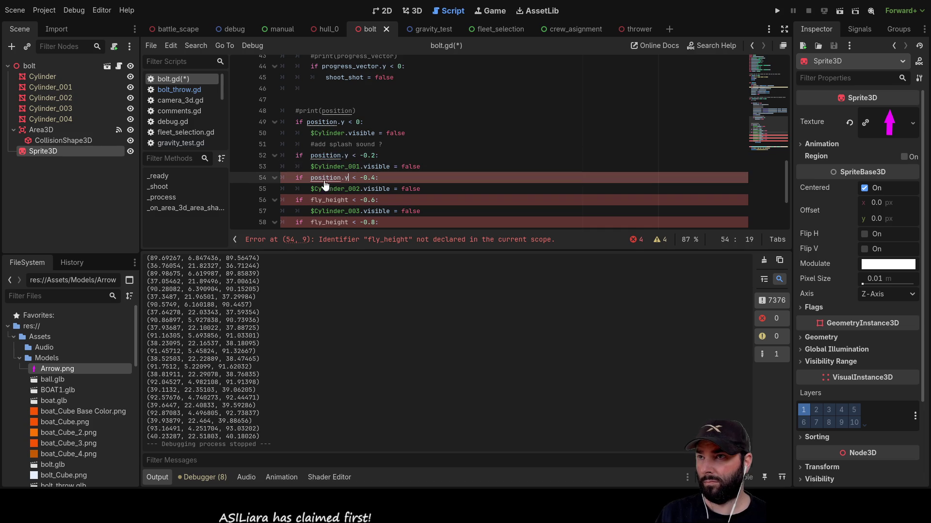
pyautogui.doubleClick(331, 200)
pyautogui.hotkey('ctrl', 'v')
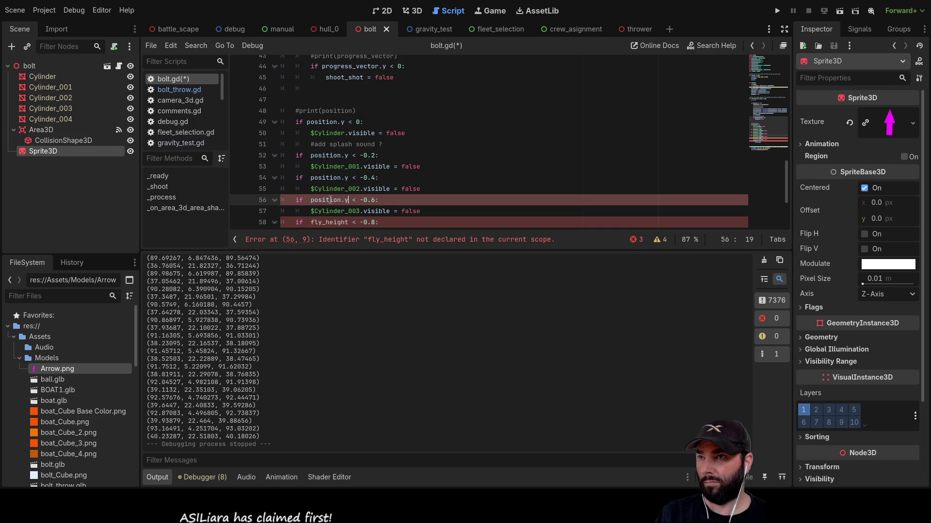
pyautogui.doubleClick(330, 222)
pyautogui.hotkey('ctrl', 'v')
pyautogui.scroll(-2, 345, 169)
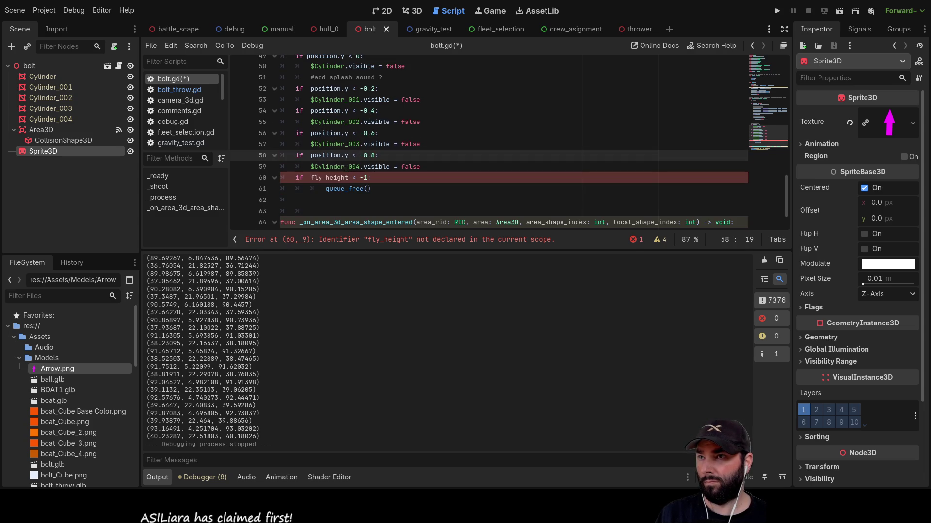
pyautogui.doubleClick(329, 178)
pyautogui.hotkey('ctrl', 'v')
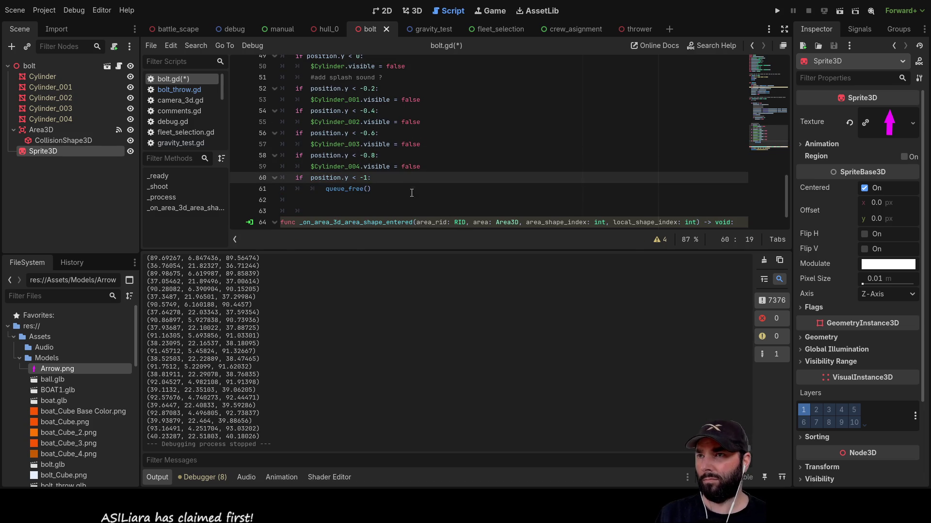
# Scroll back through the Output log to review the logged bolt positions
pyautogui.scroll(20, 204, 358)
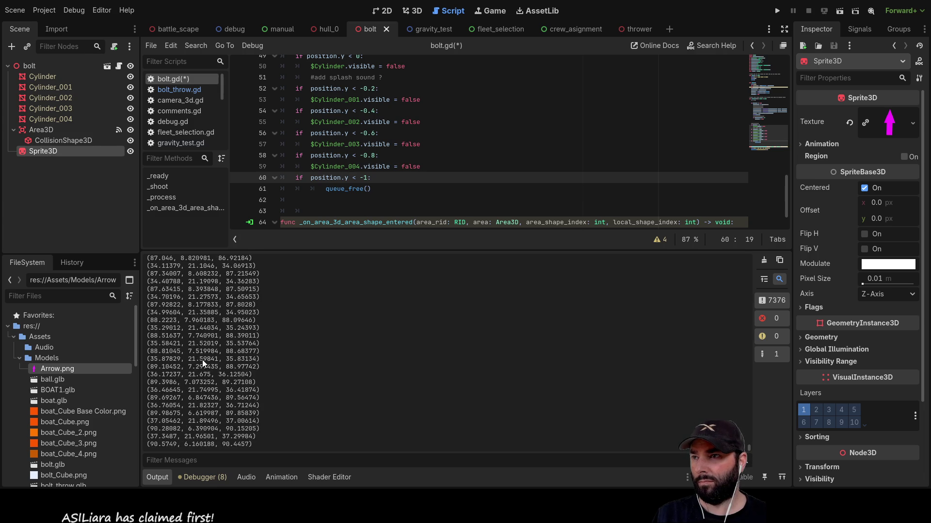
pyautogui.scroll(20, 205, 356)
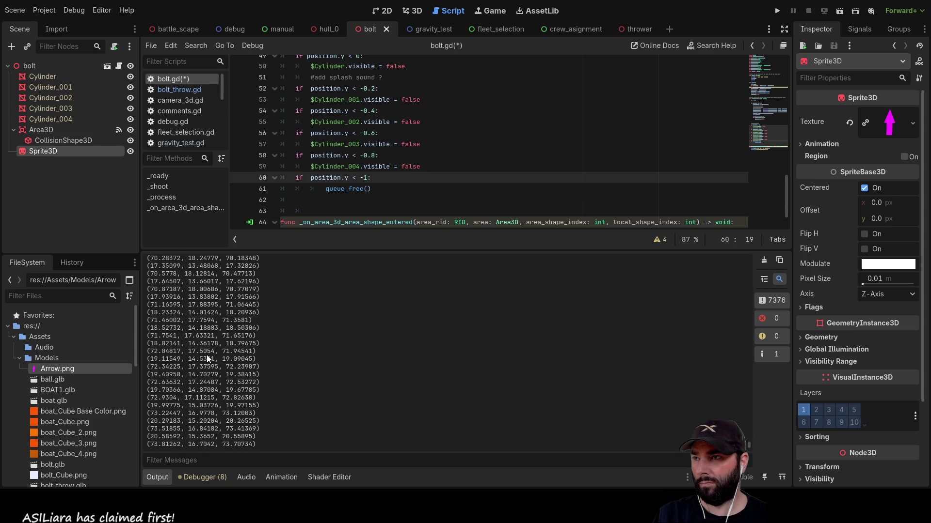
pyautogui.scroll(20, 207, 352)
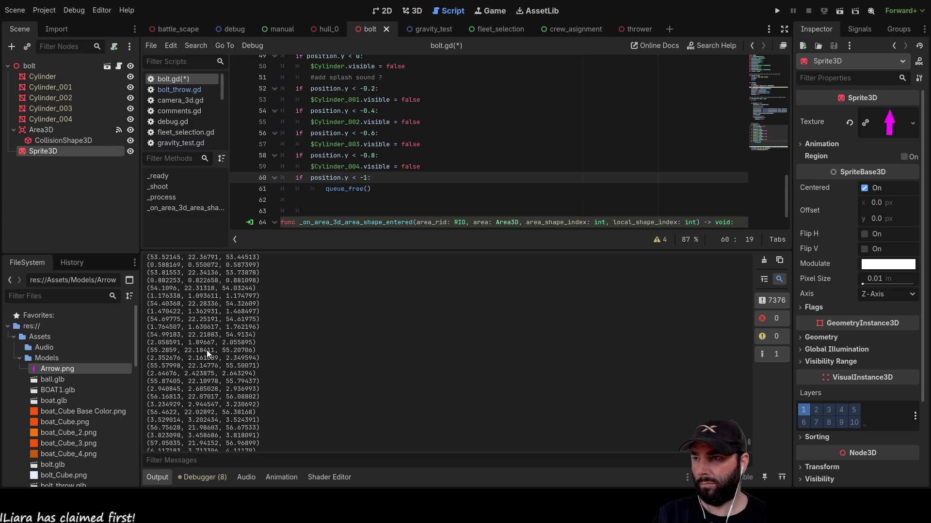
pyautogui.scroll(20, 207, 350)
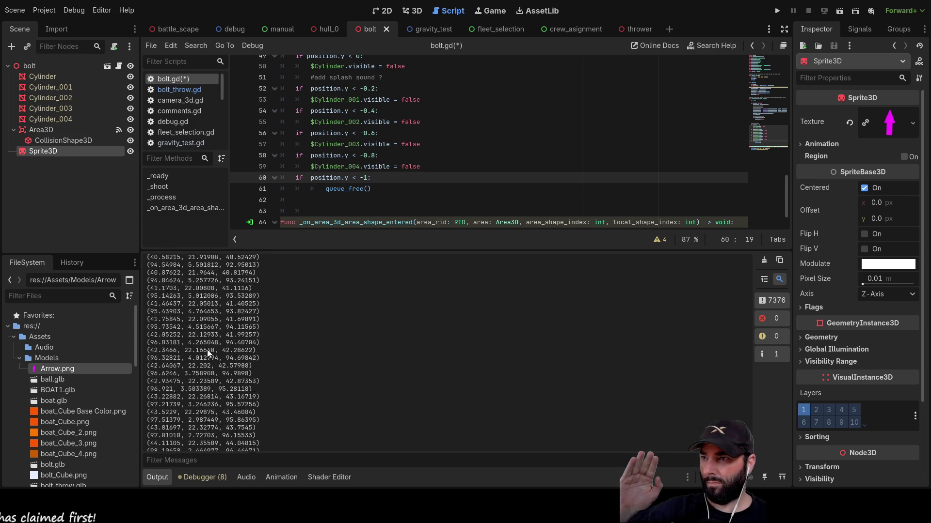
pyautogui.scroll(20, 208, 350)
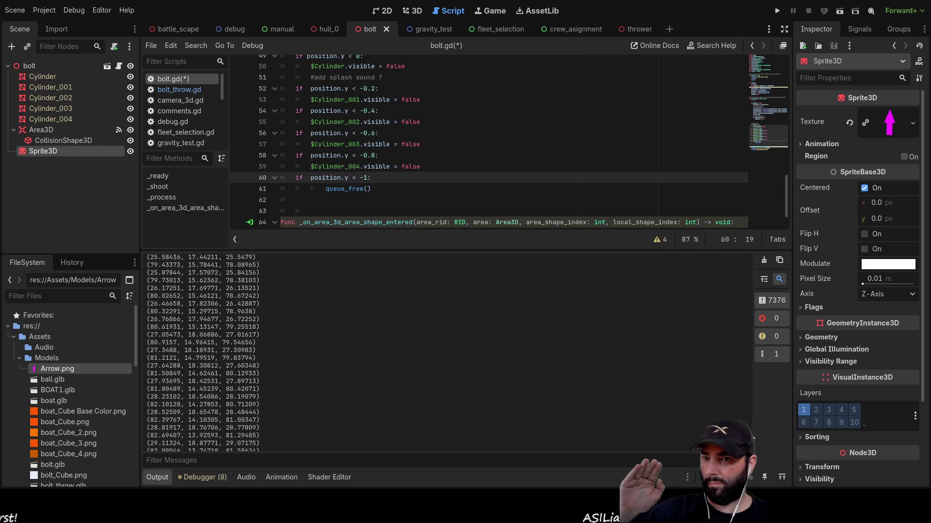
pyautogui.scroll(8, 753, 437)
pyautogui.scroll(-20, 556, 284)
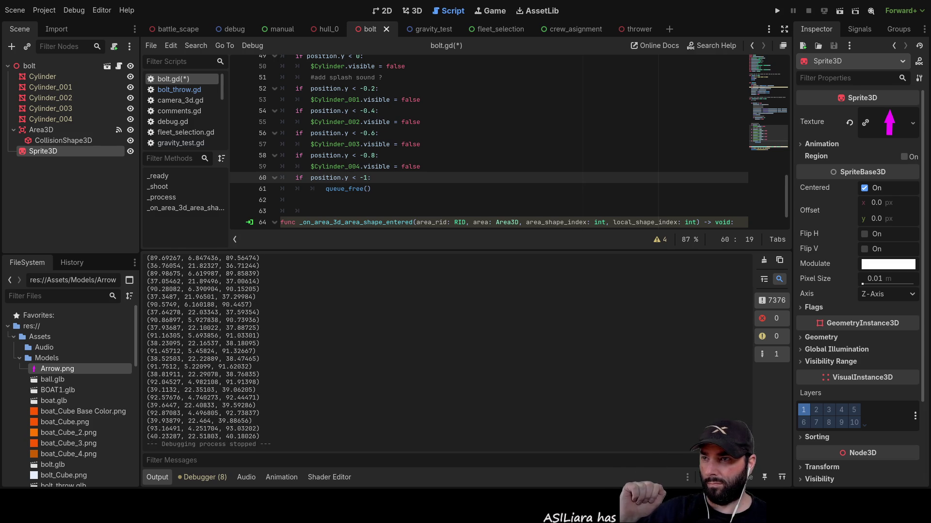
# Briefly run and stop the bolt scene, then launch the thrower scene
pyautogui.click(839, 10)
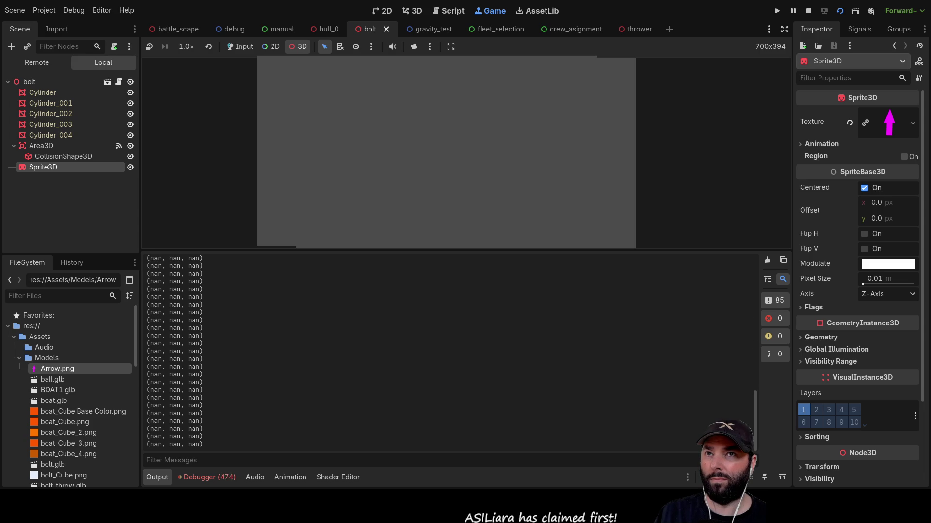
pyautogui.press('F8')
pyautogui.click(625, 30)
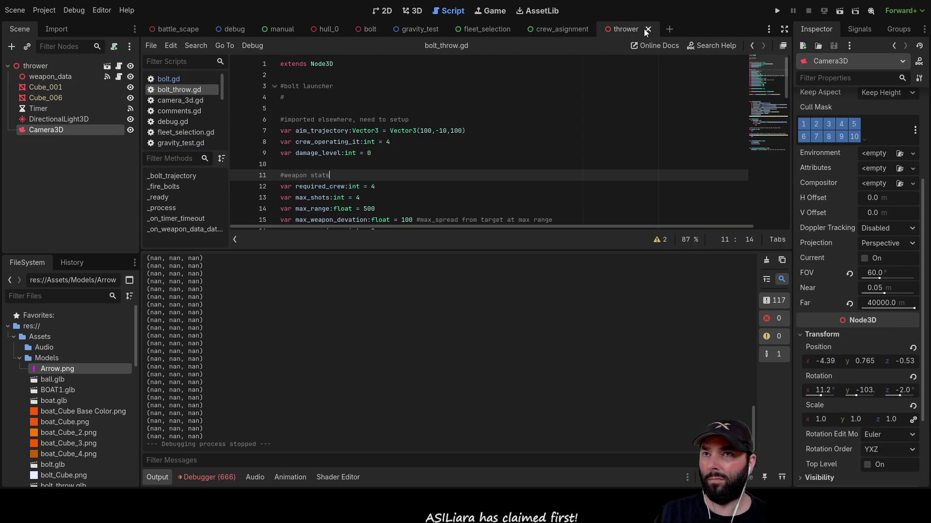
pyautogui.click(837, 13)
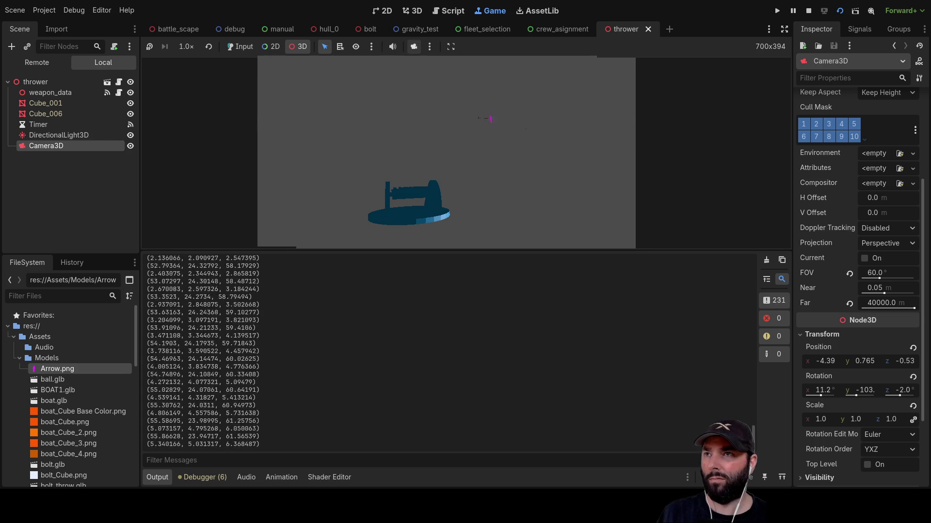
# Pause the thrower run under camera override and temporarily enlarge the Output log to read it
pyautogui.click(414, 46)
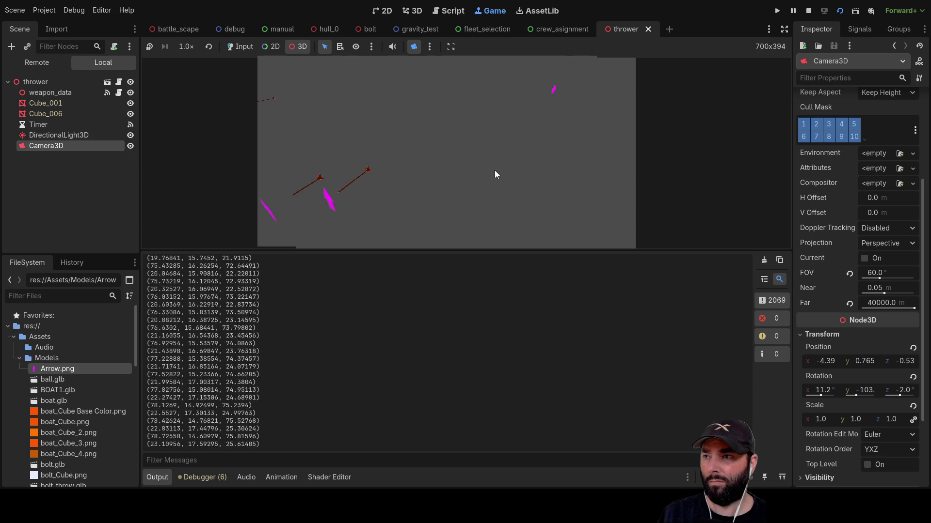
pyautogui.press('F7')
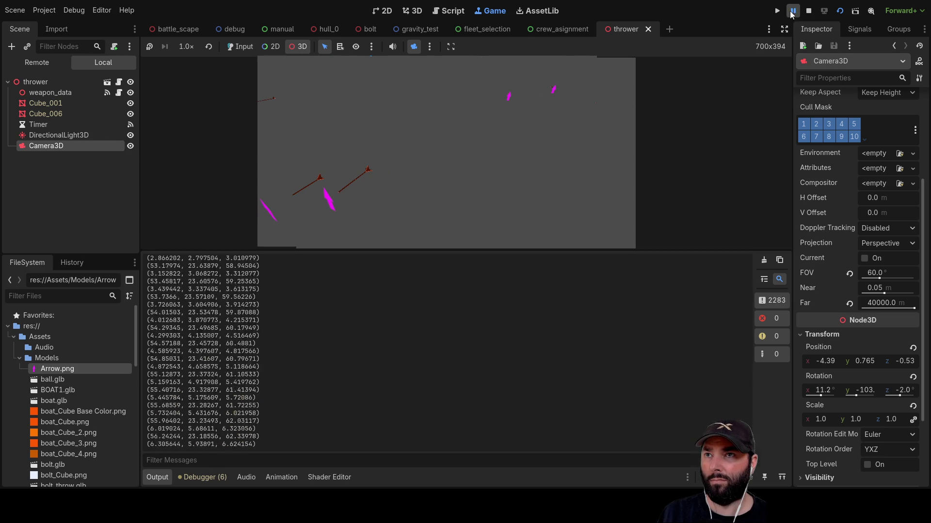
pyautogui.click(157, 477)
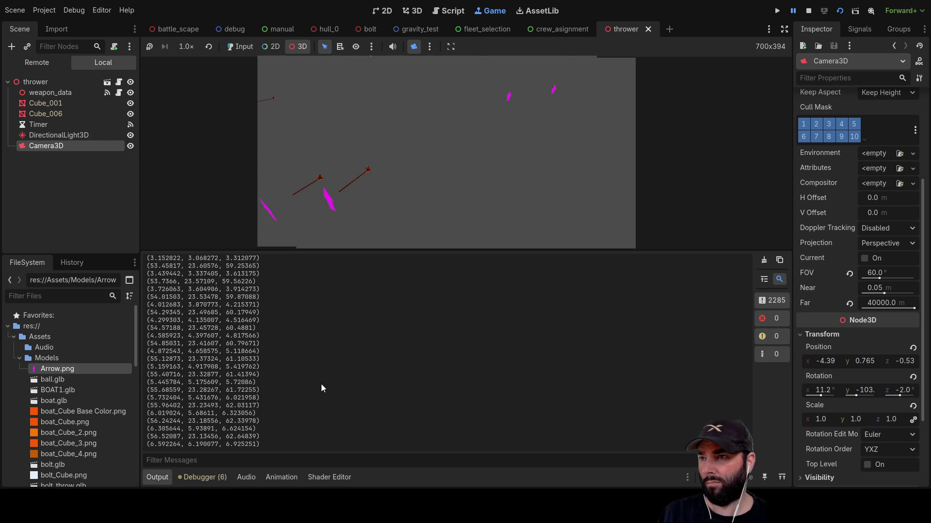
pyautogui.moveTo(334, 251); pyautogui.dragTo(350, 165)
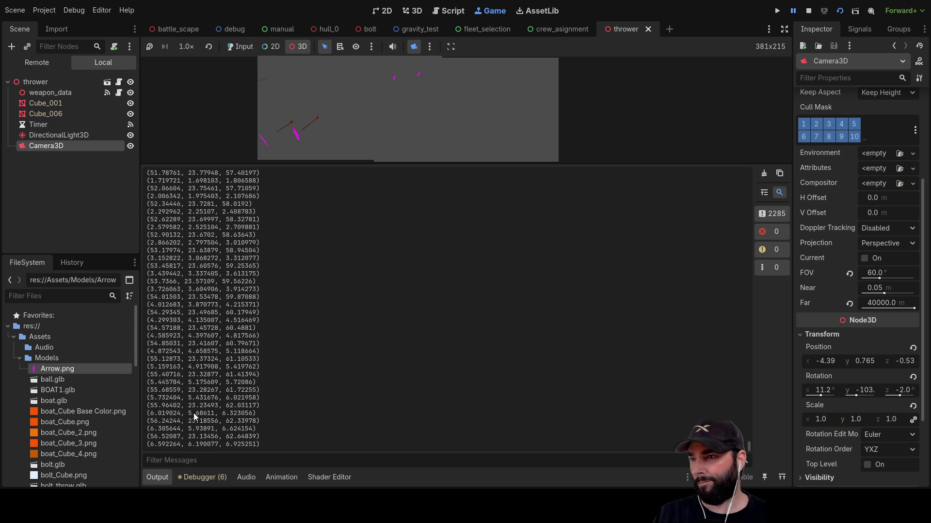
pyautogui.scroll(5, 213, 373)
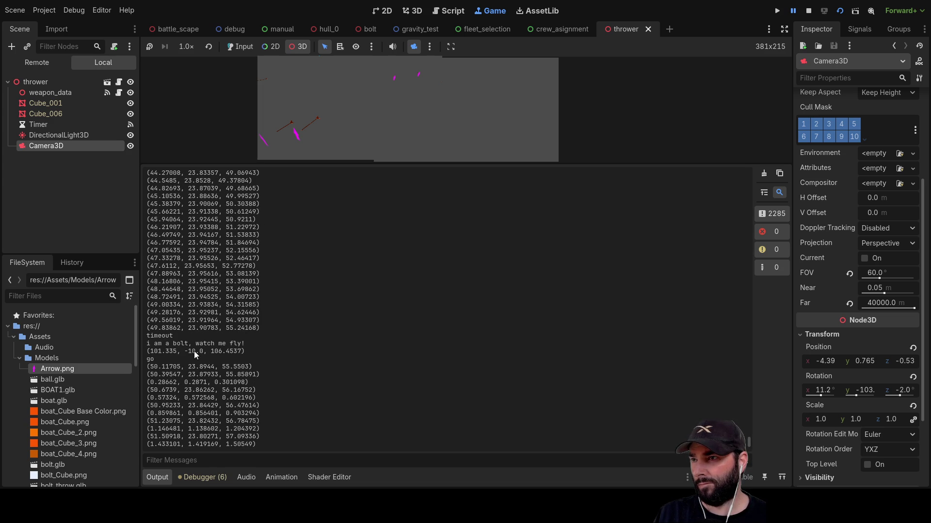
pyautogui.scroll(-2, 202, 380)
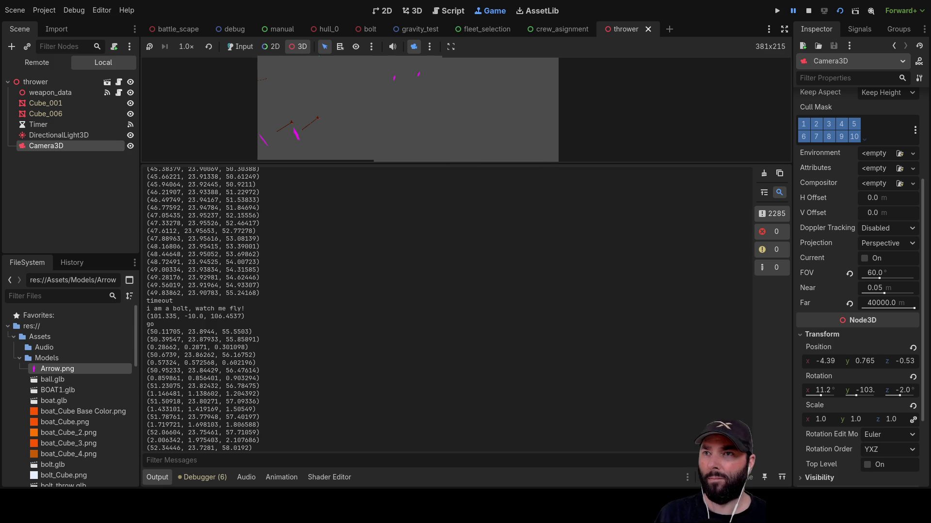
pyautogui.moveTo(466, 163)
pyautogui.mouseDown()
pyautogui.moveTo(551, 301)
pyautogui.moveTo(524, 355)
pyautogui.mouseUp()
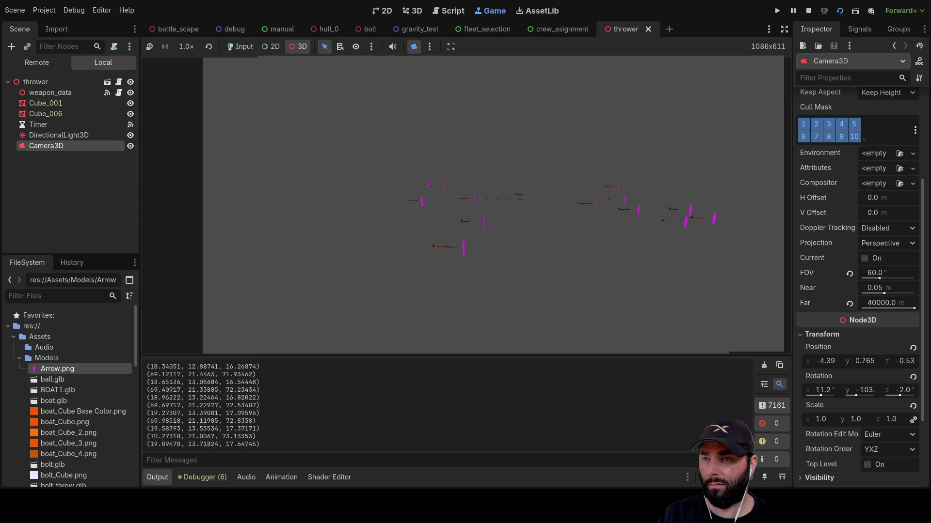
# Stop the thrower test run and open bolt.gd in the script editor
pyautogui.click(808, 10)
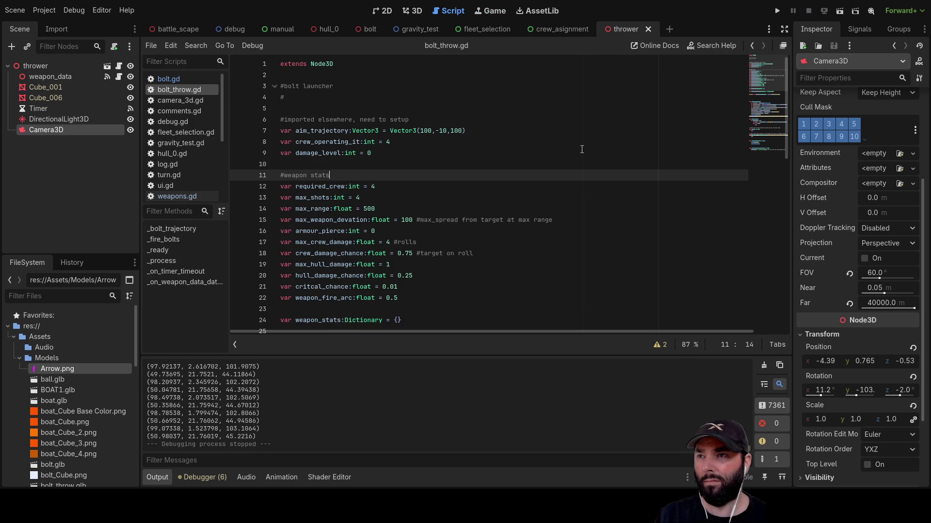
pyautogui.scroll(-6, 506, 177)
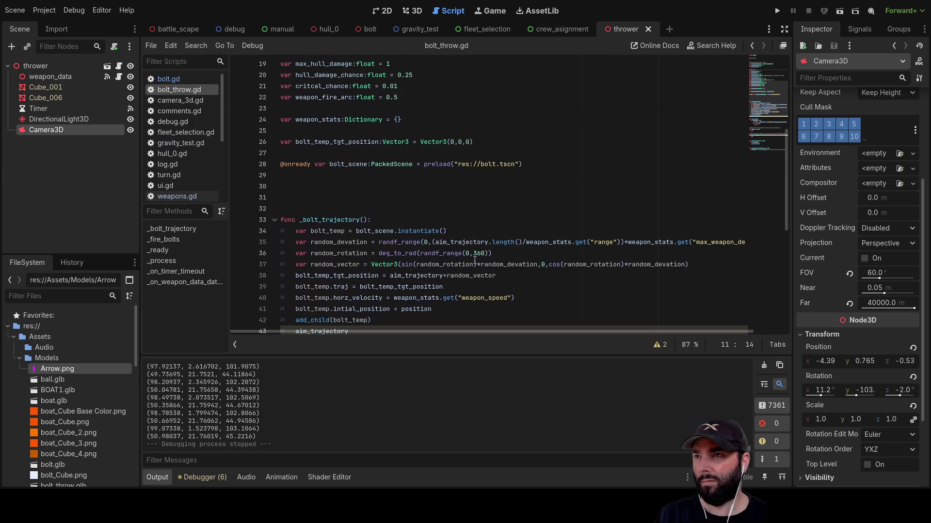
pyautogui.scroll(6, 474, 261)
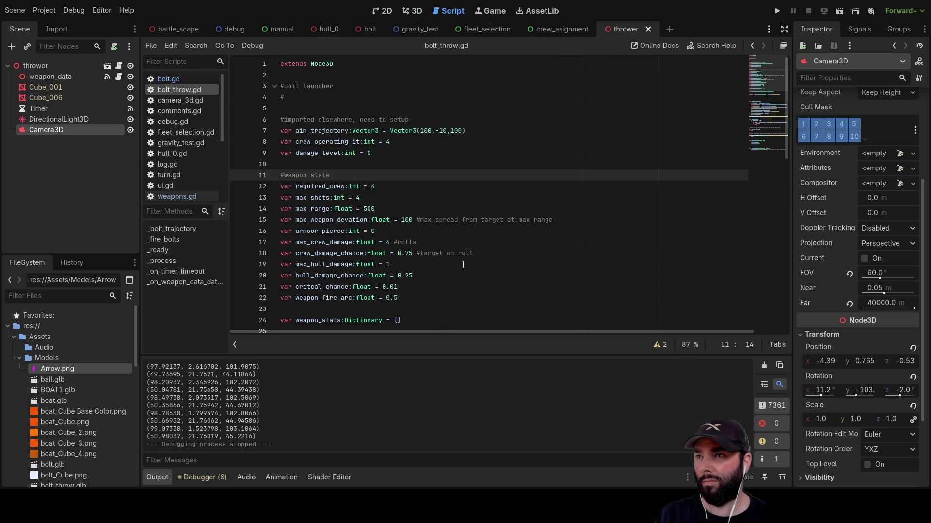
pyautogui.click(178, 80)
pyautogui.scroll(9, 436, 194)
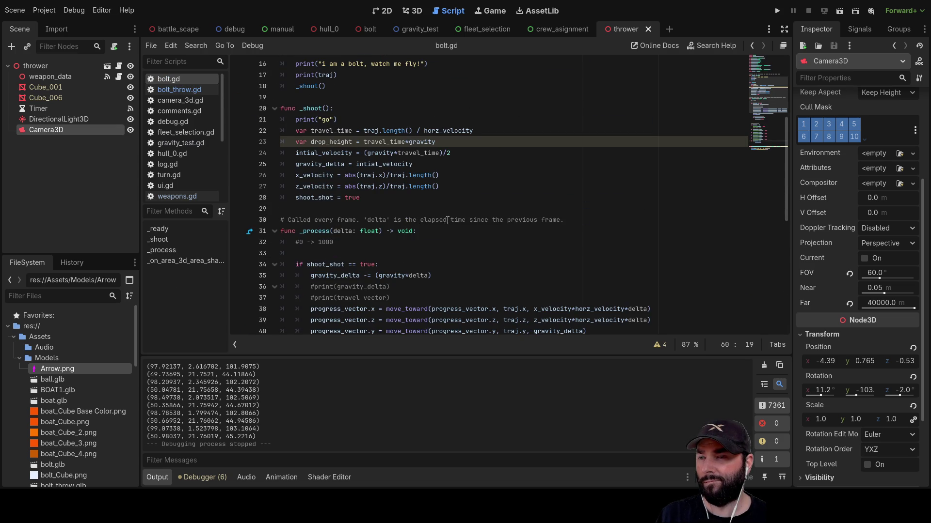
pyautogui.scroll(-3, 447, 221)
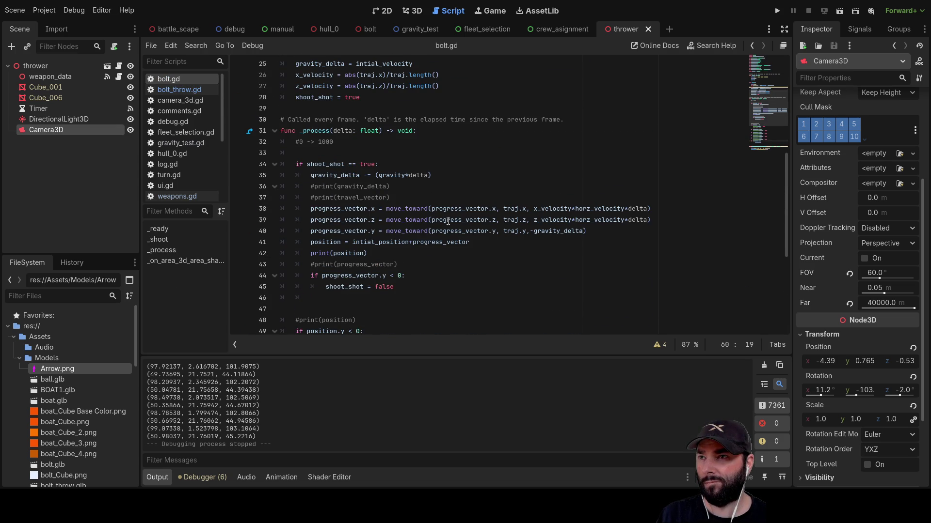
# Change line 44 to 'if progress_vector.y < -2:' and rerun the thrower scene
pyautogui.click(408, 277)
pyautogui.scroll(-6, 450, 295)
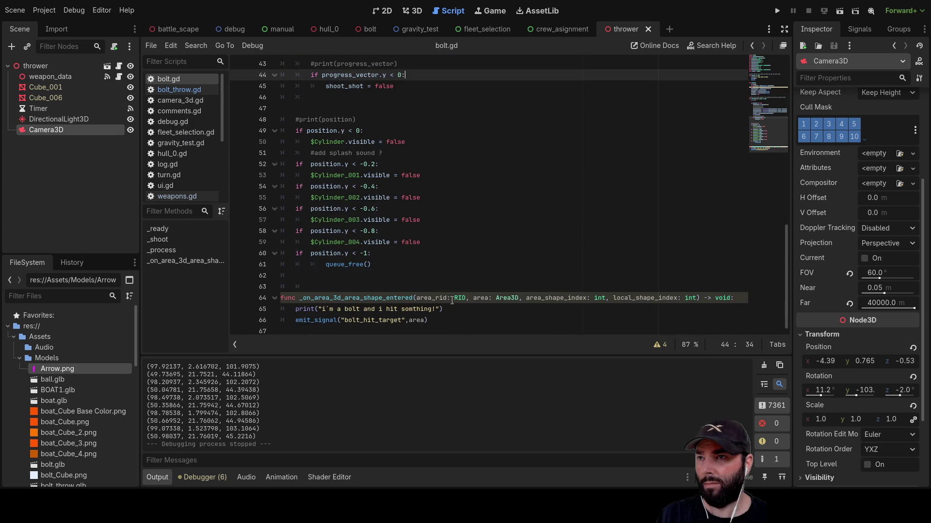
pyautogui.scroll(2, 394, 231)
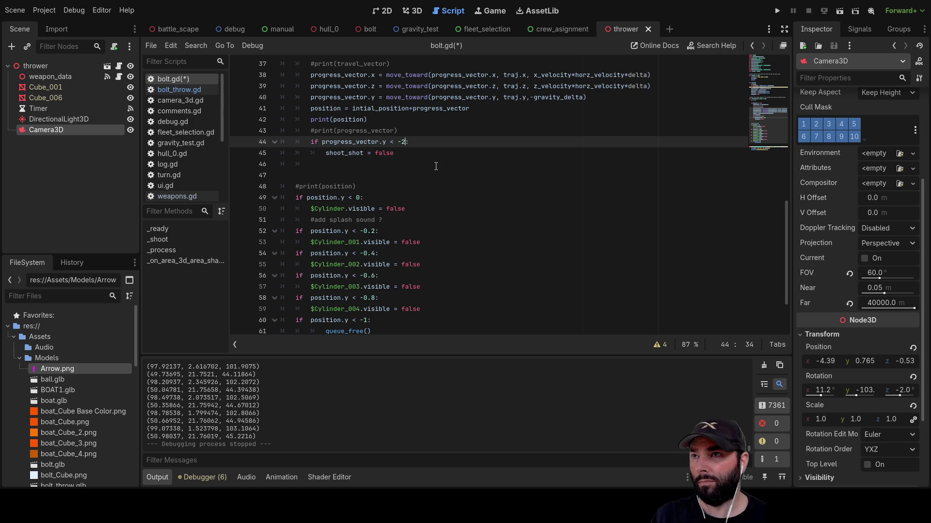
pyautogui.scroll(-2, 419, 172)
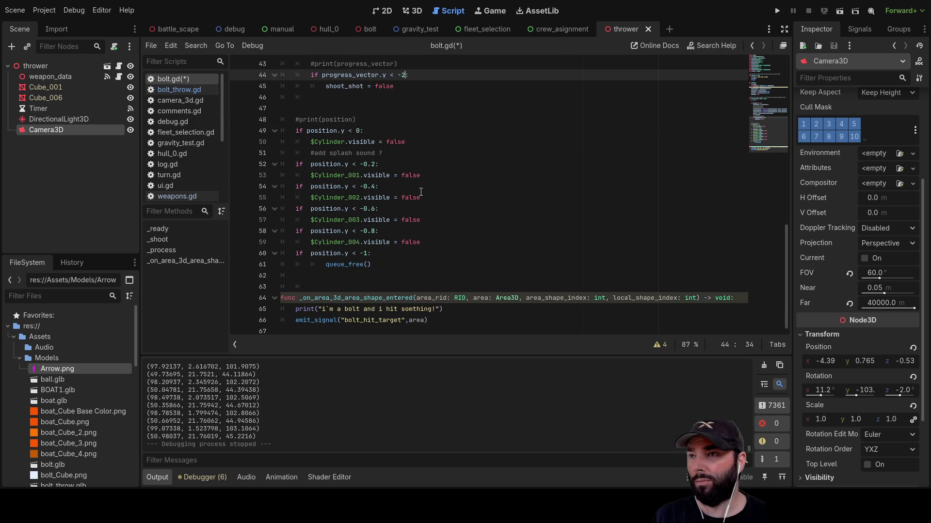
pyautogui.doubleClick(332, 264)
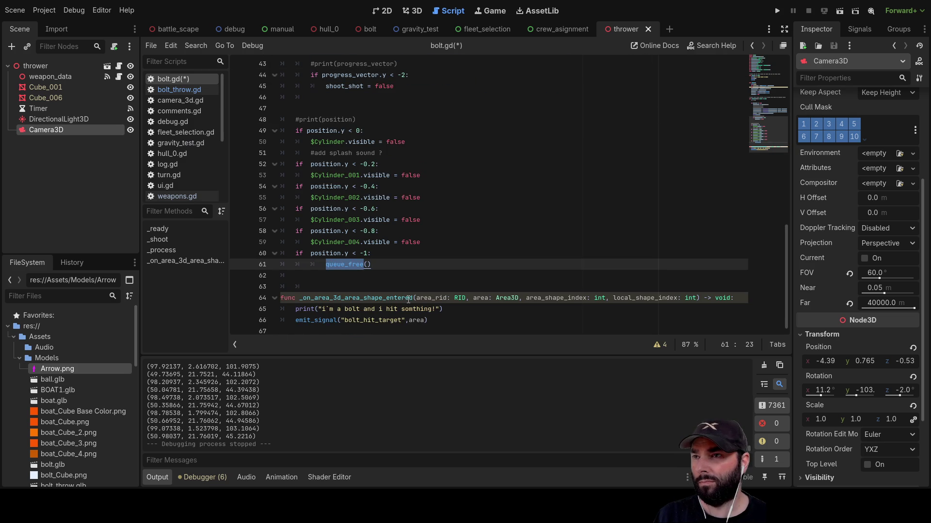
pyautogui.moveTo(381, 266); pyautogui.dragTo(294, 260)
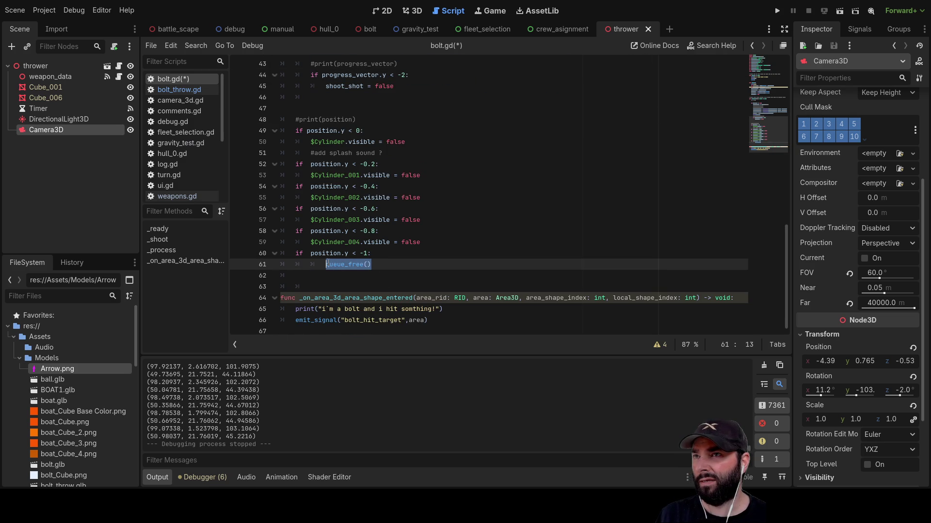
pyautogui.scroll(1, 347, 99)
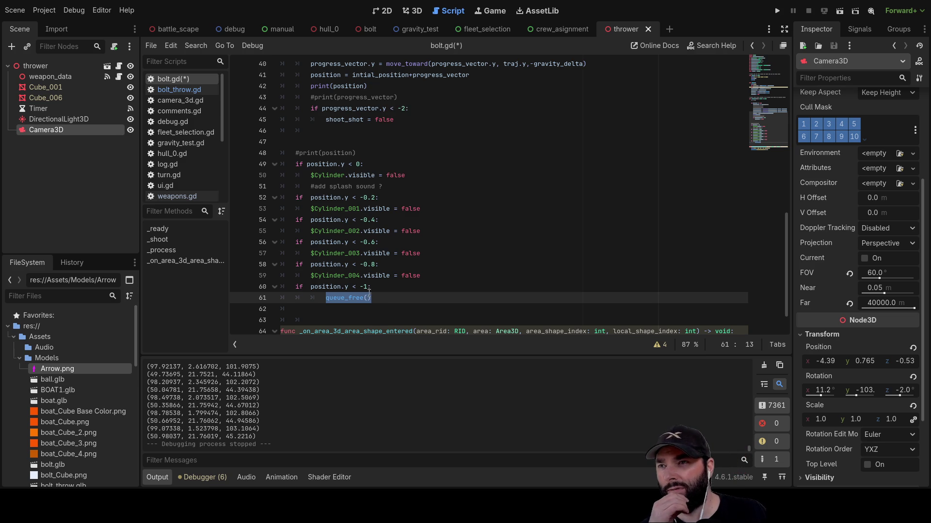
pyautogui.click(842, 10)
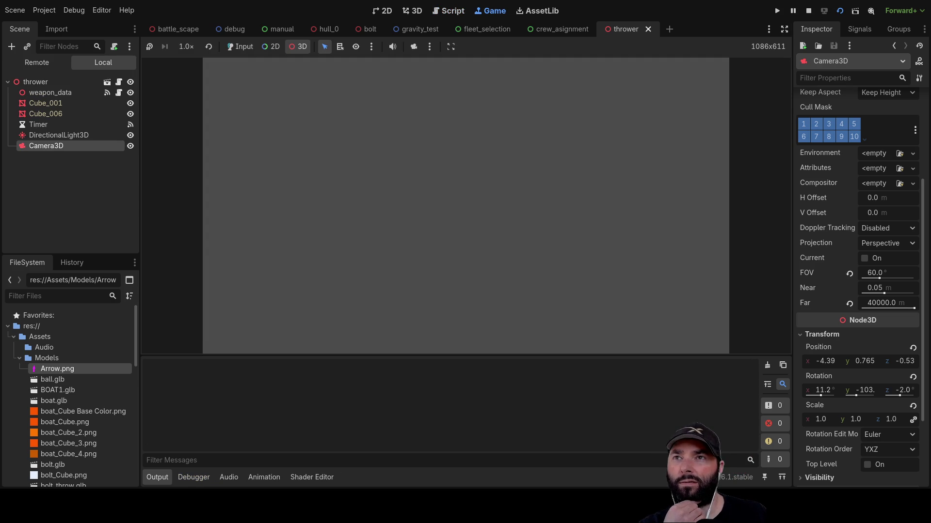
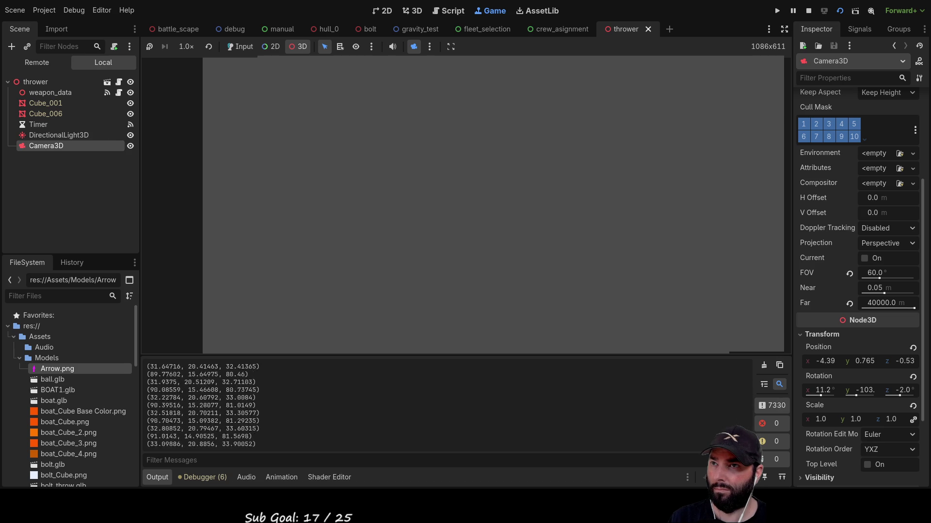
# Stop the test run and select the water node in battle_scape to copy it
pyautogui.click(809, 10)
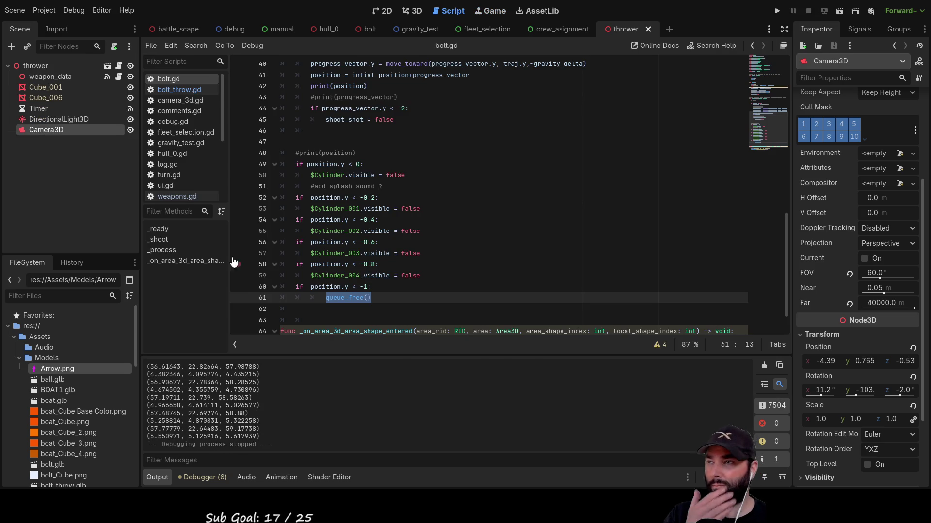
pyautogui.click(169, 30)
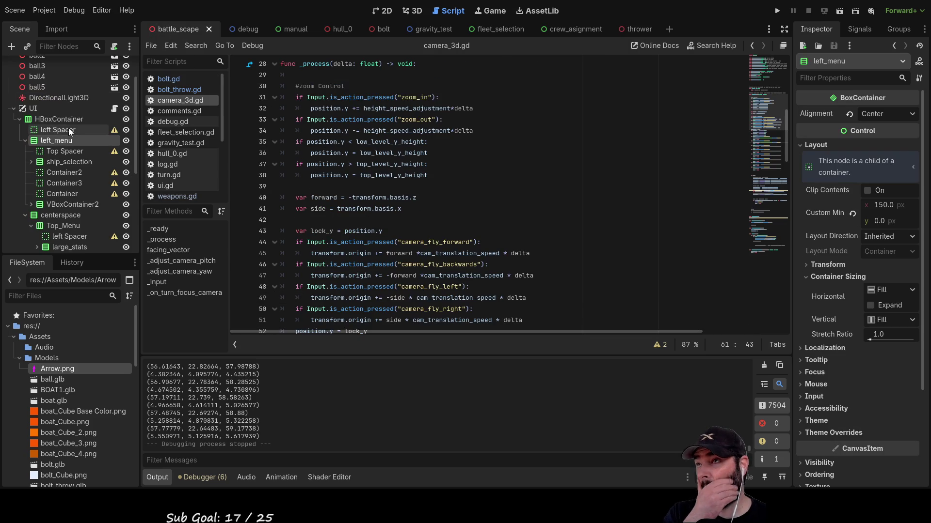
pyautogui.scroll(-5, 55, 118)
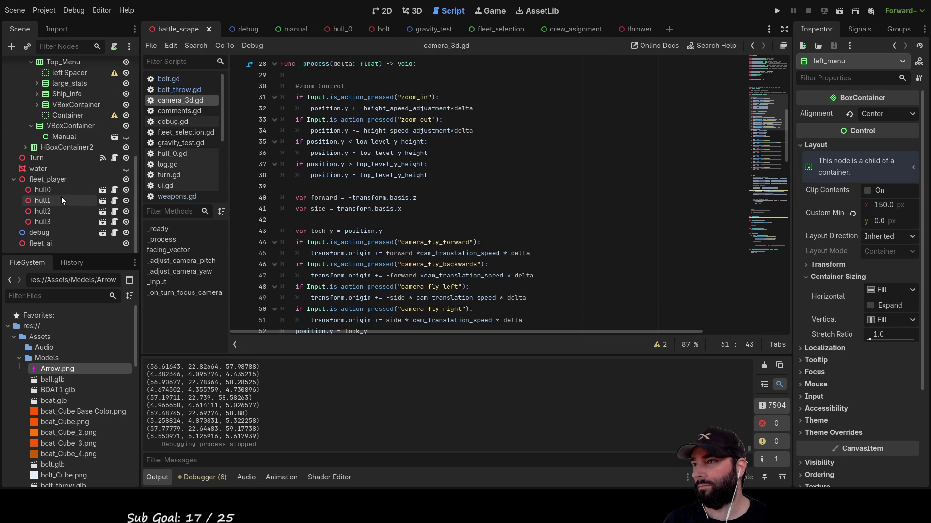
pyautogui.click(46, 168)
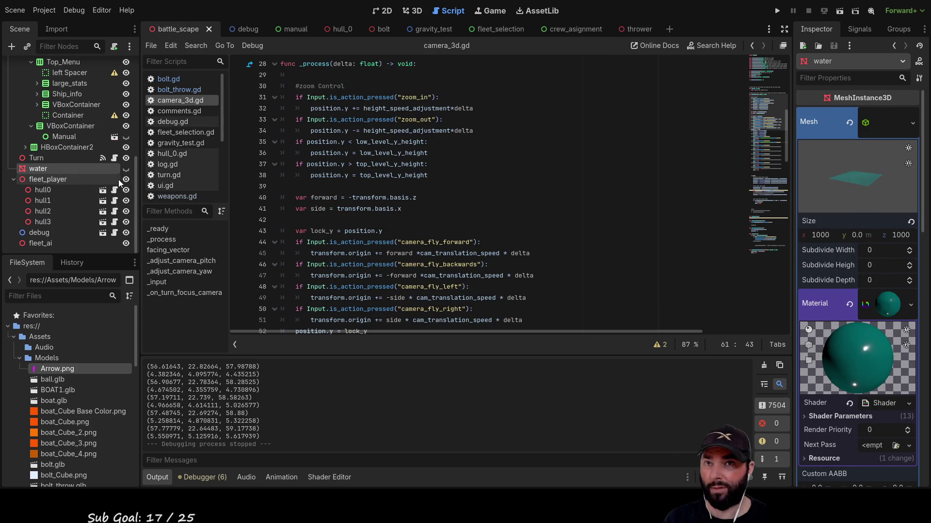
# Paste the water node under the thrower root and make it visible
pyautogui.click(630, 29)
pyautogui.click(43, 68)
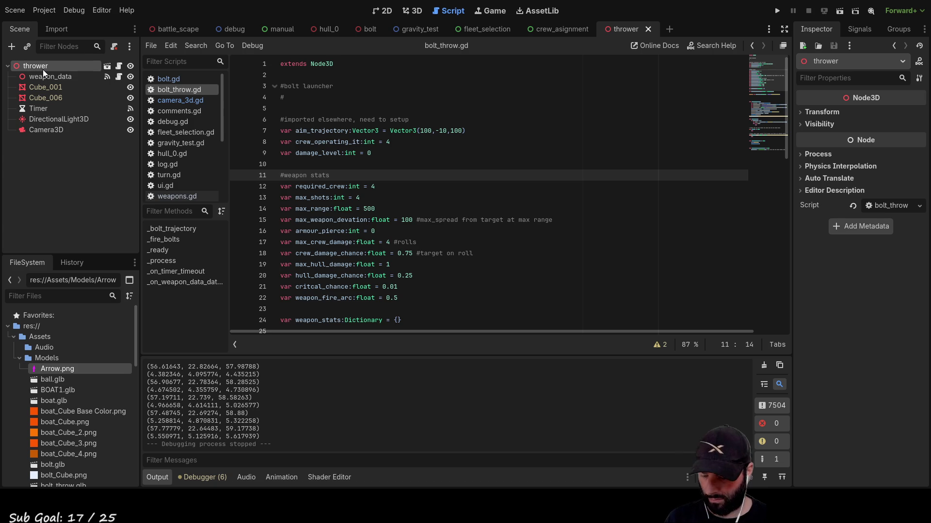
pyautogui.hotkey('ctrl', 'v')
pyautogui.click(129, 143)
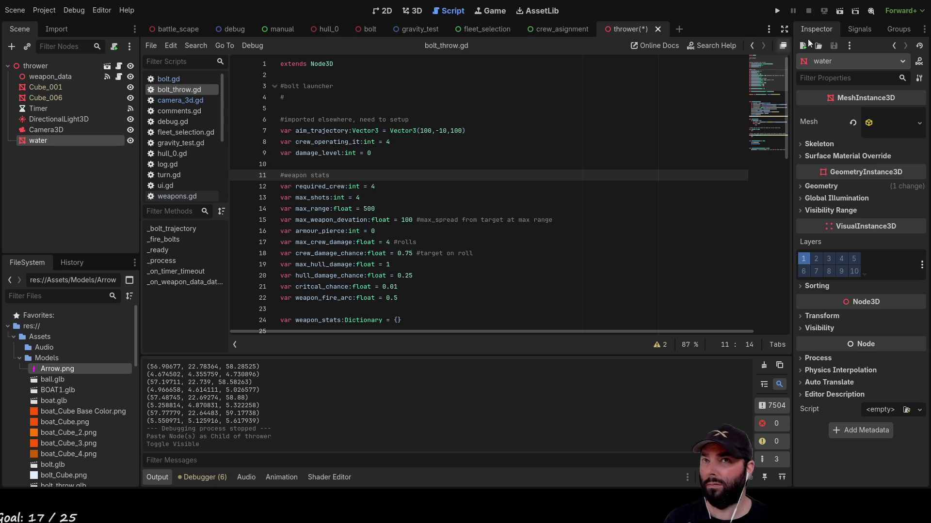
# Test-run the thrower scene through the editor camera override, then stop it with F8
pyautogui.click(840, 14)
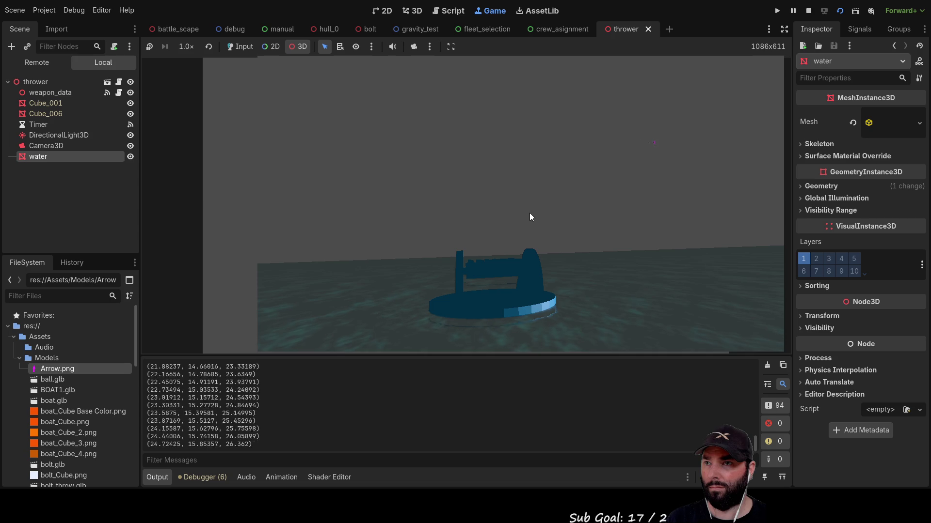
pyautogui.click(413, 46)
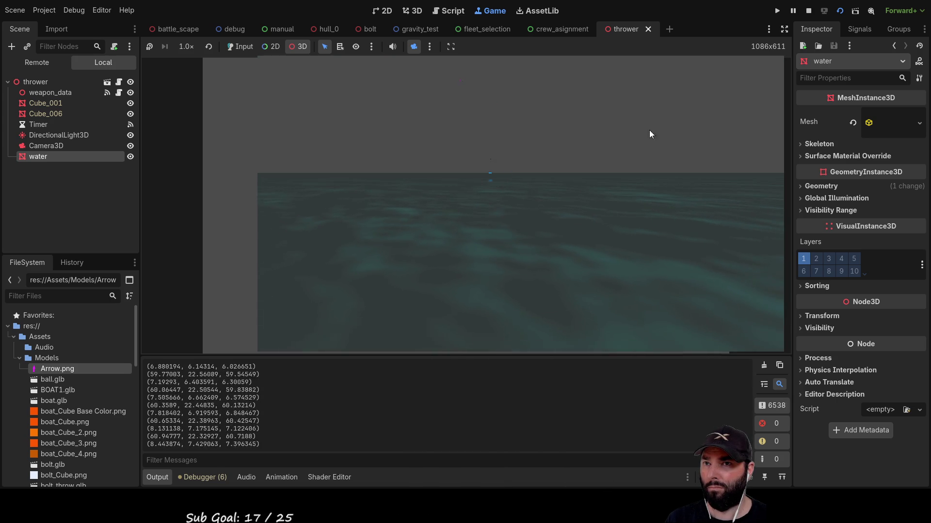
pyautogui.press('F8')
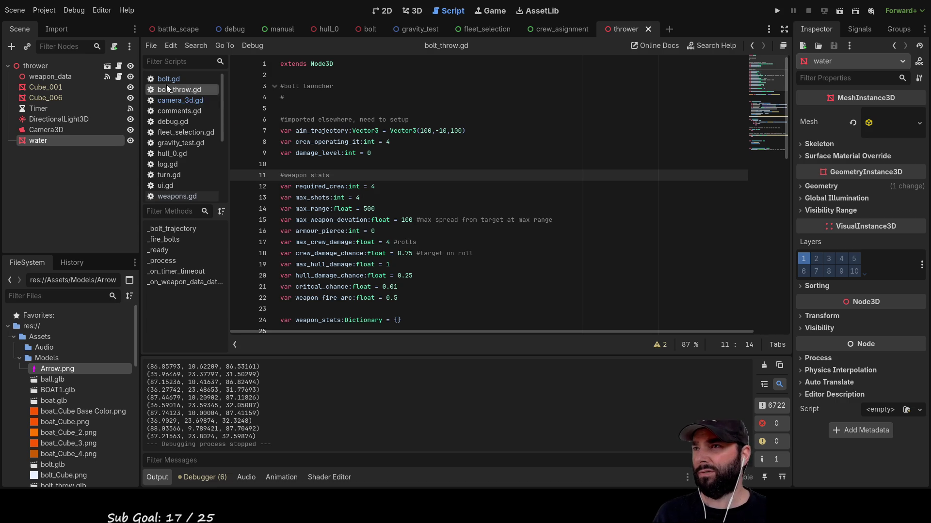
# Change the max weapon deviation value on line 15 of bolt_throw.gd from 100 to 1
pyautogui.doubleClick(405, 220)
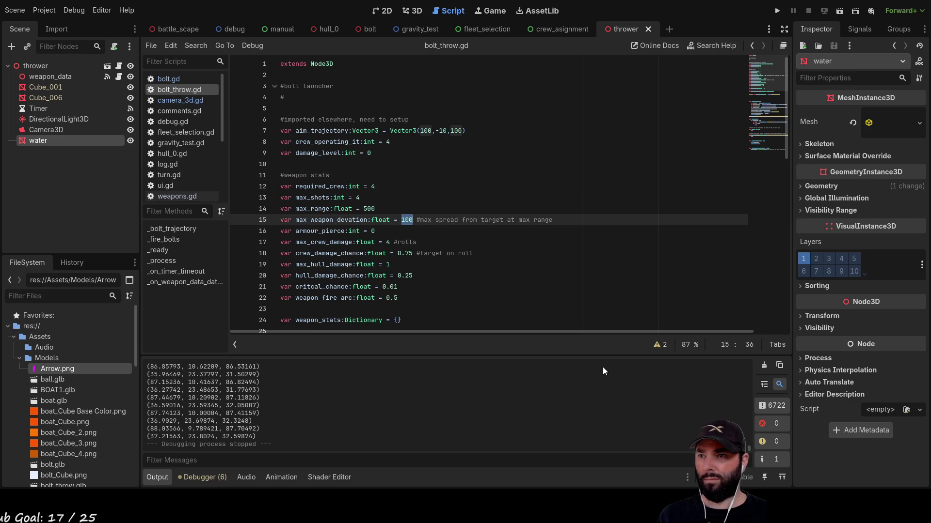
pyautogui.click(557, 297)
pyautogui.scroll(-5, 524, 283)
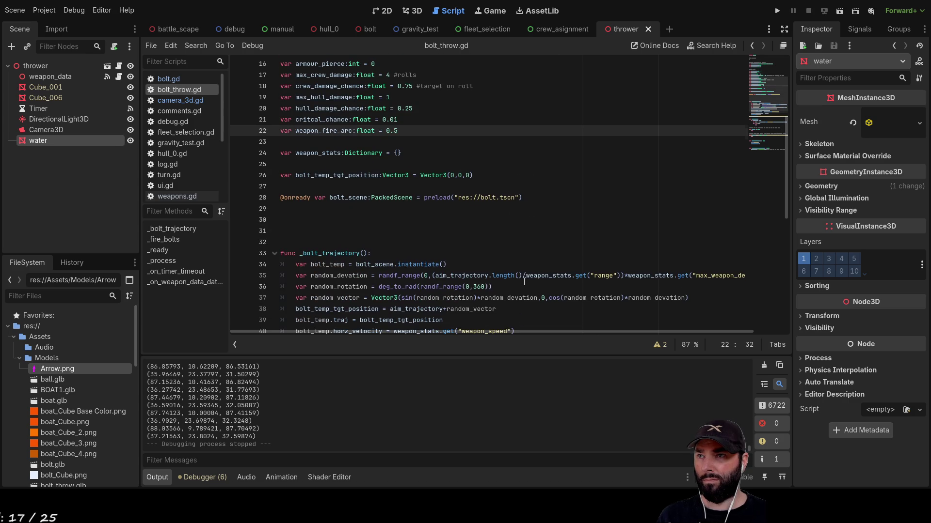
pyautogui.scroll(3, 479, 216)
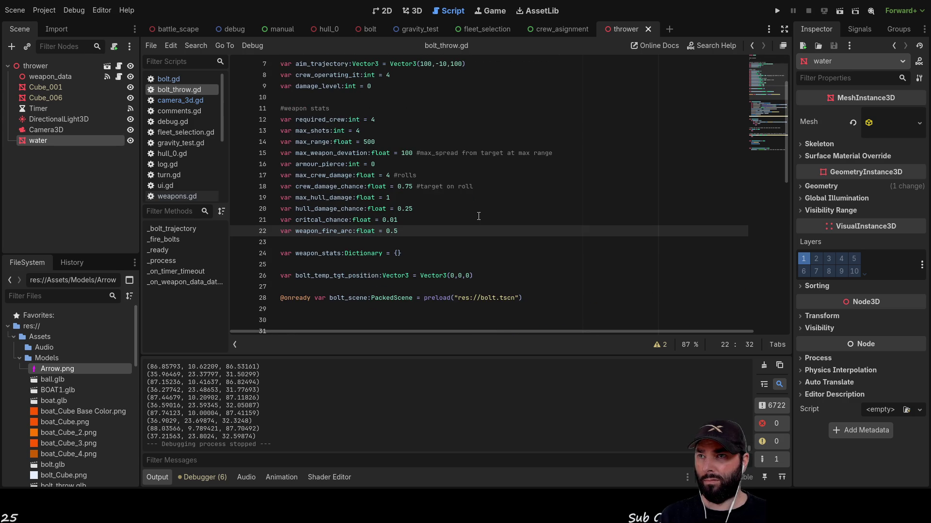
pyautogui.doubleClick(407, 153)
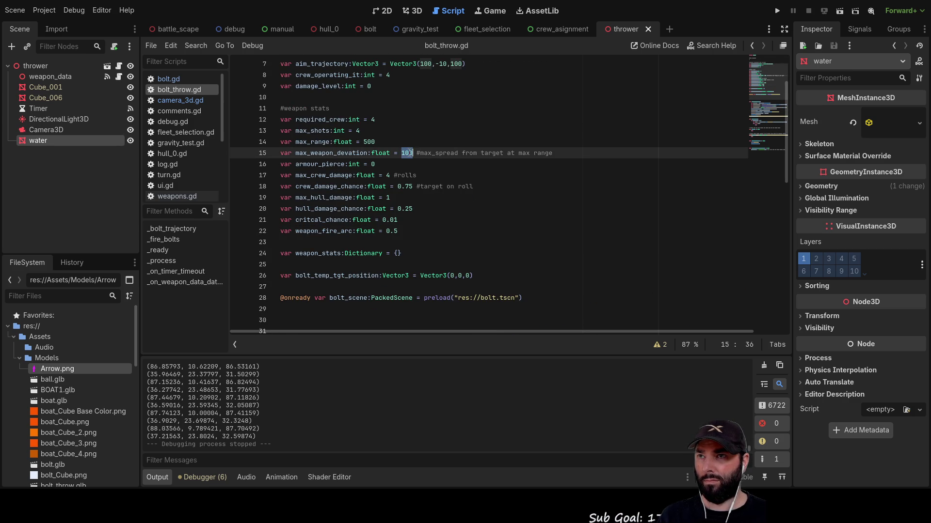
pyautogui.write('1')
pyautogui.click(536, 241)
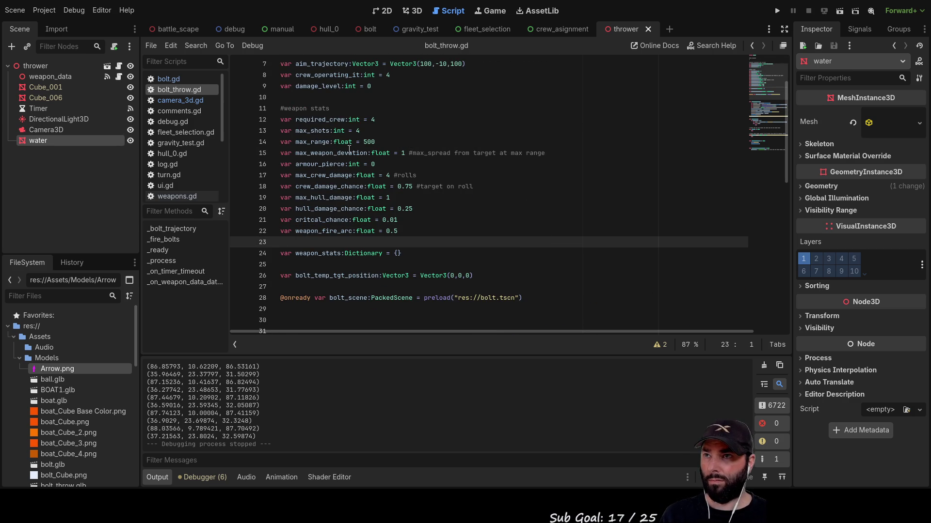
pyautogui.click(328, 152)
pyautogui.doubleClick(328, 152)
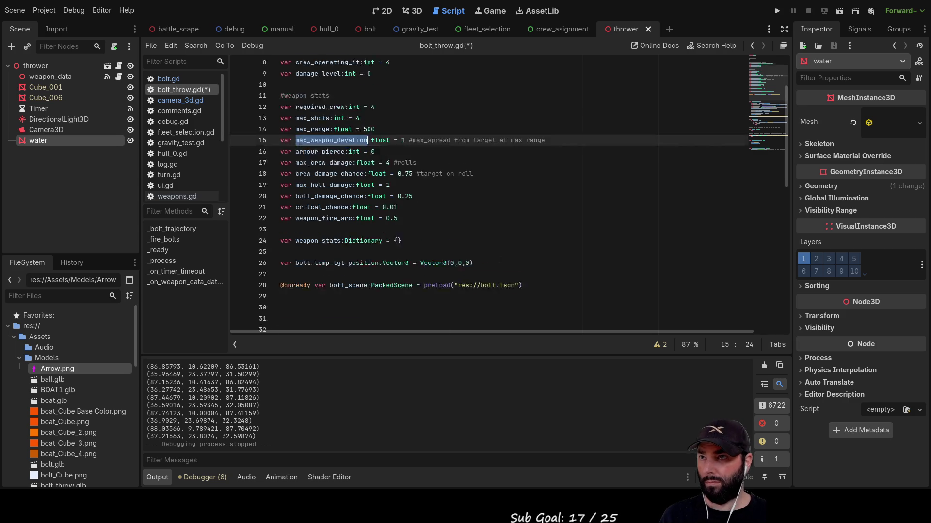
pyautogui.scroll(-6, 498, 264)
pyautogui.scroll(6, 592, 209)
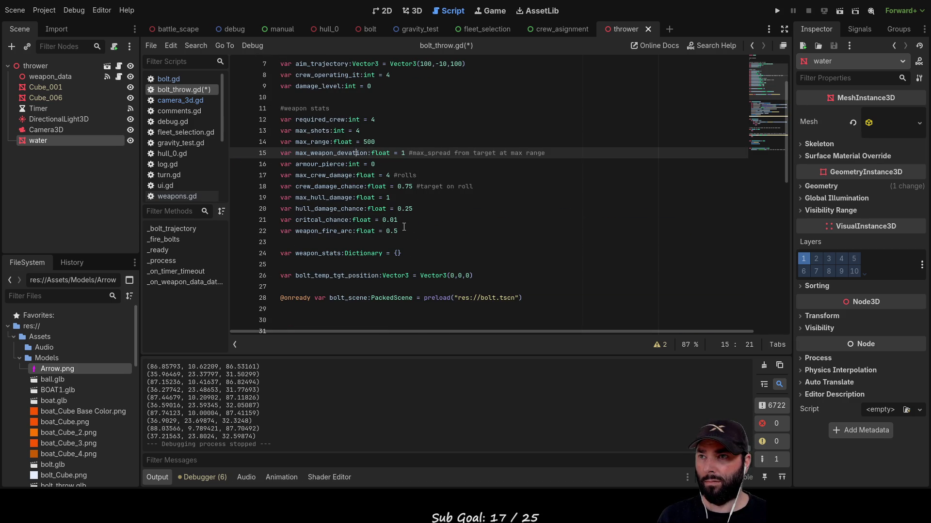
# Delete the weapon stat variables on lines 12–22 and switch to weapons.gd
pyautogui.moveTo(405, 231)
pyautogui.mouseDown()
pyautogui.moveTo(339, 209)
pyautogui.moveTo(310, 154)
pyautogui.moveTo(264, 120)
pyautogui.mouseUp()
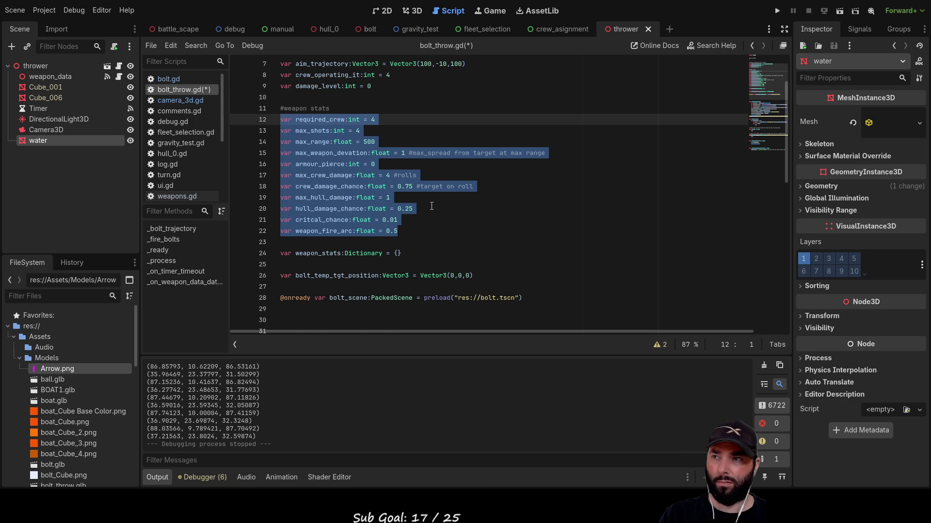
pyautogui.press('Delete')
pyautogui.press('Delete')
pyautogui.press('Delete')
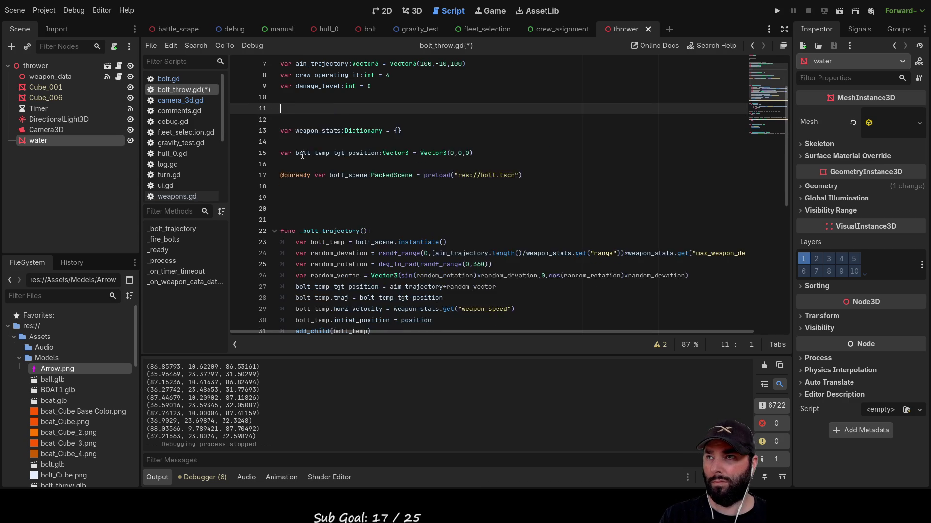
pyautogui.scroll(-5, 449, 224)
pyautogui.scroll(-4, 449, 224)
pyautogui.scroll(10, 452, 225)
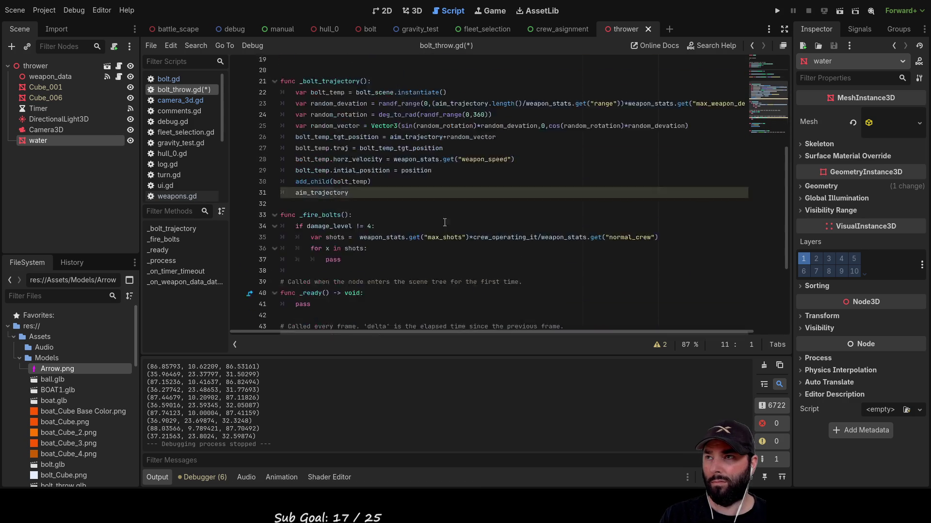
pyautogui.click(171, 196)
pyautogui.scroll(8, 336, 99)
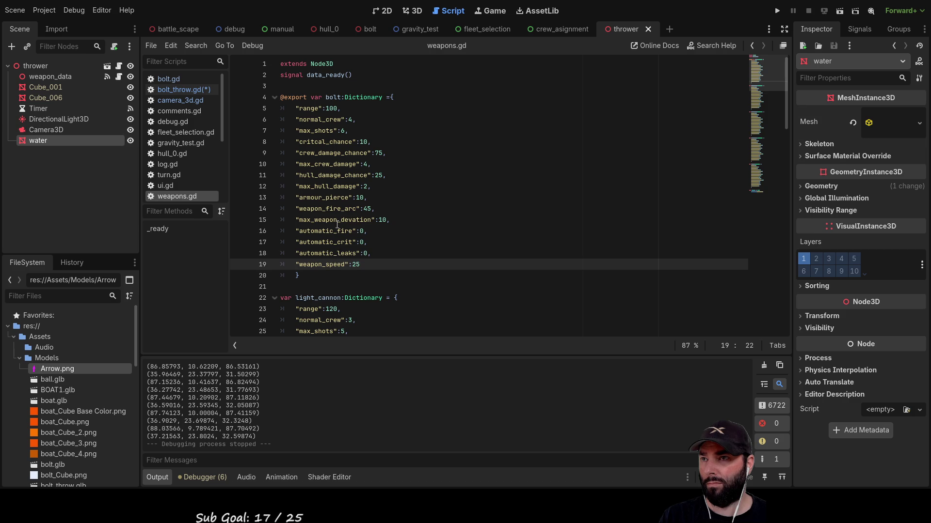
# Replace the bolt's max_weapon_devation value 10 with 0.1 in weapons.gd
pyautogui.click(381, 220)
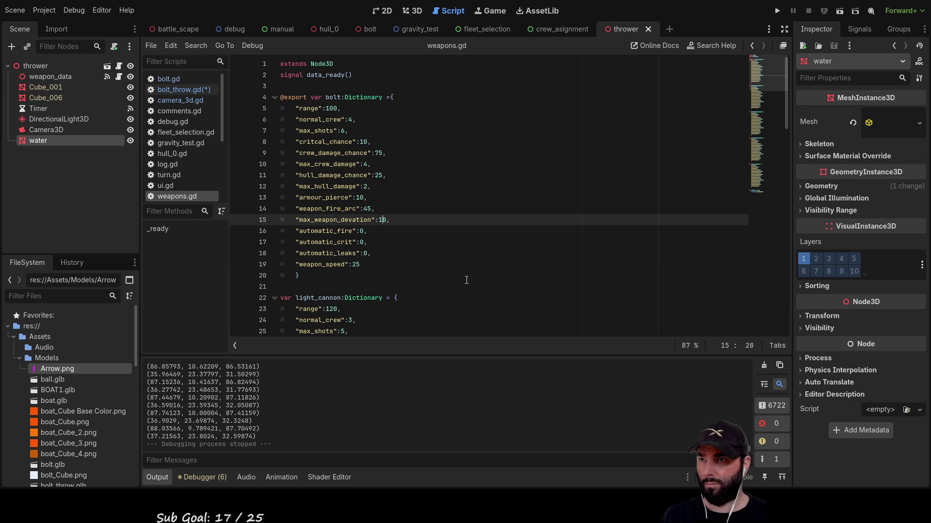
pyautogui.press('Delete')
pyautogui.press('BackSpace')
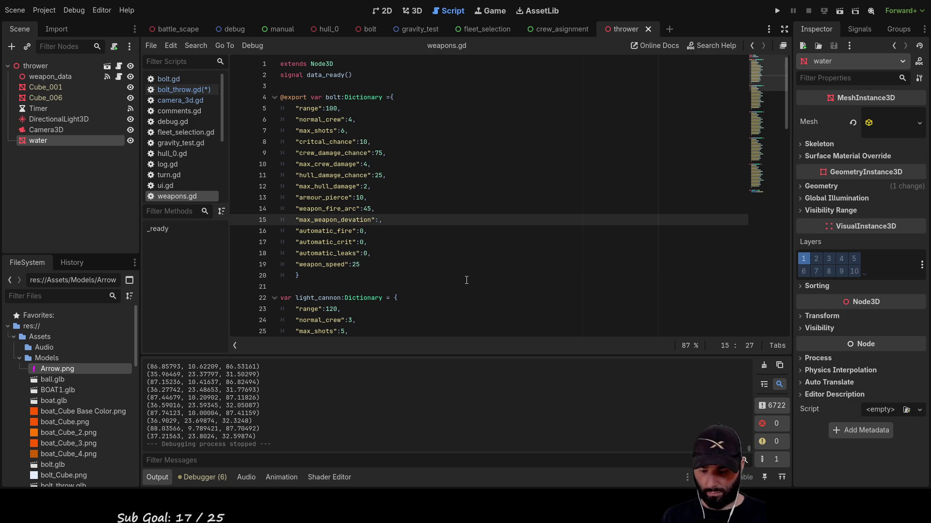
pyautogui.write('0.1')
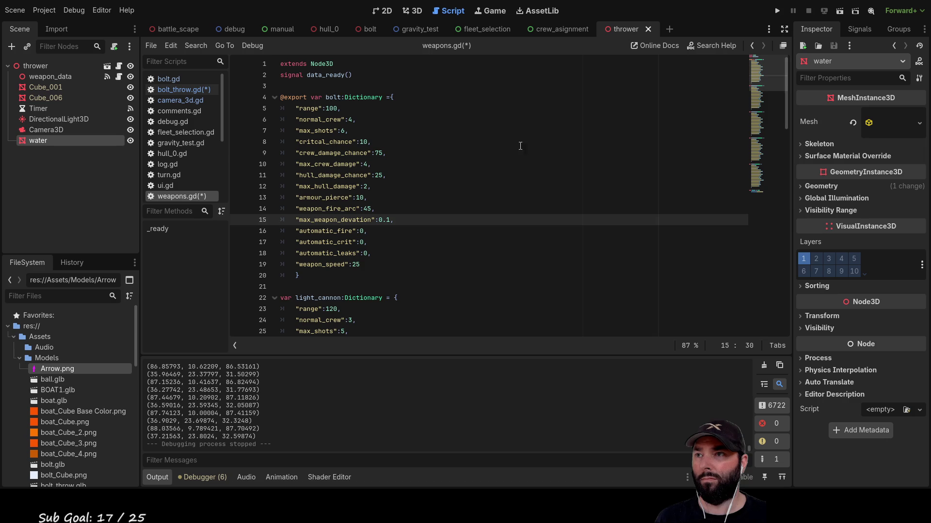
pyautogui.press('Up')
pyautogui.press('Up')
pyautogui.press('Up')
# Run the thrower scene to check the smaller bolt deviation, then stop it with F8
pyautogui.click(840, 10)
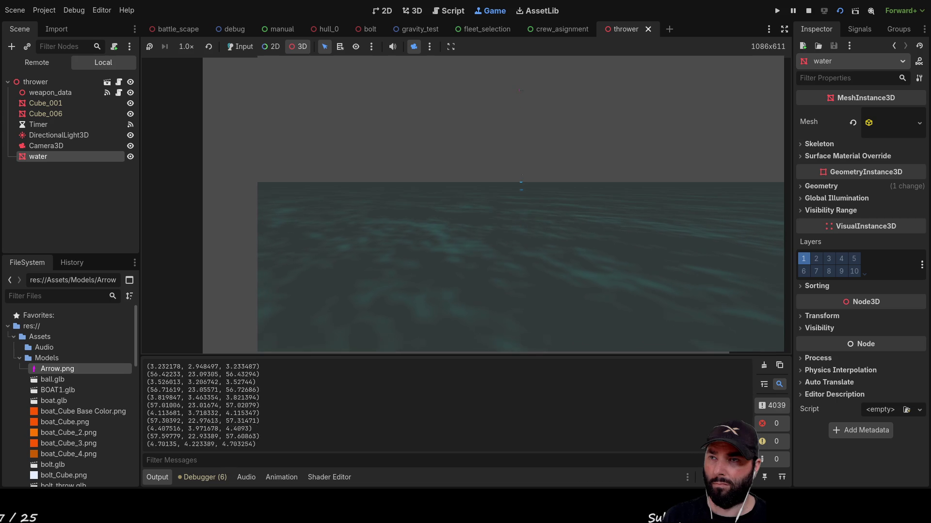
pyautogui.press('F8')
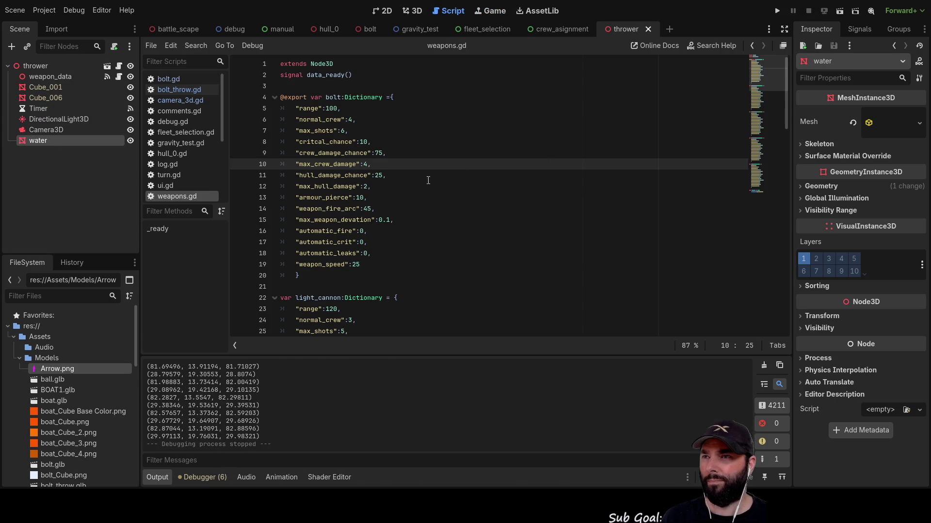
# In bolt.gd, add blank lines after the shoot_shot reset for new code
pyautogui.click(179, 80)
pyautogui.scroll(-1, 404, 260)
pyautogui.click(405, 260)
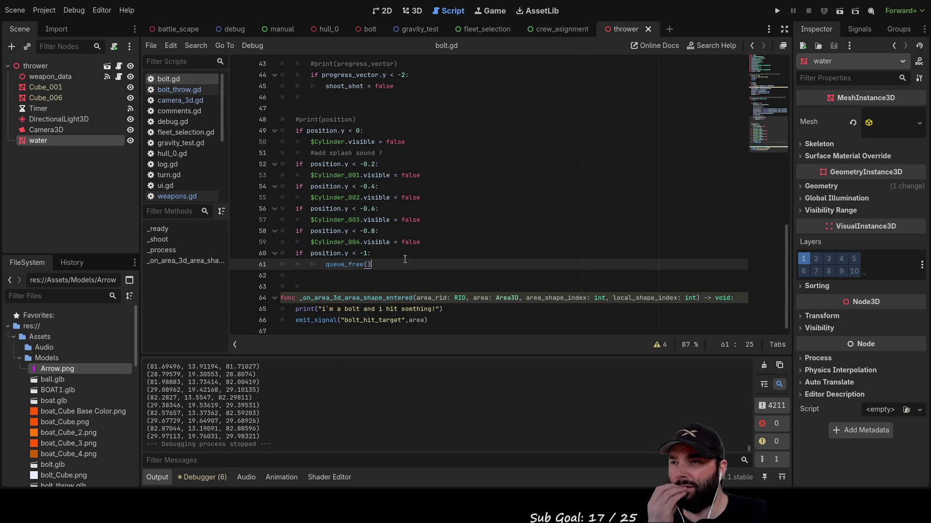
pyautogui.scroll(4, 405, 260)
pyautogui.scroll(2, 445, 259)
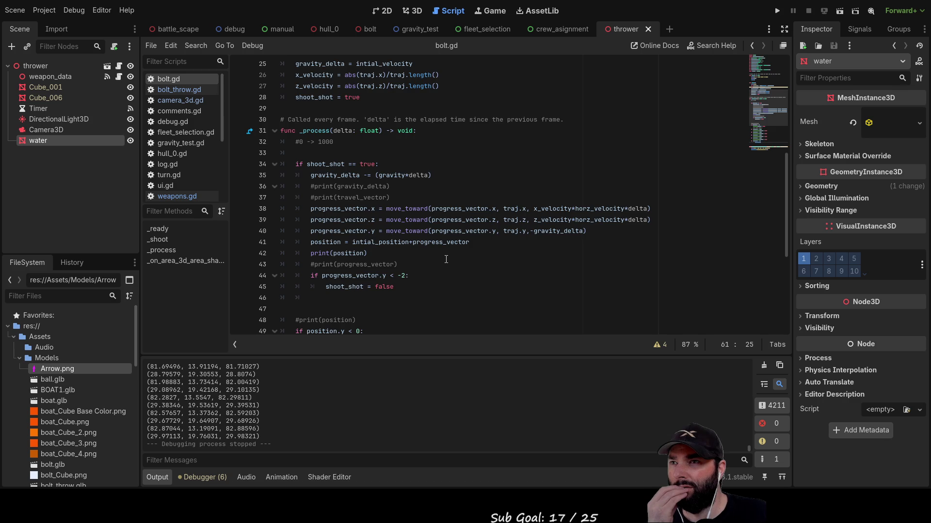
pyautogui.scroll(3, 446, 260)
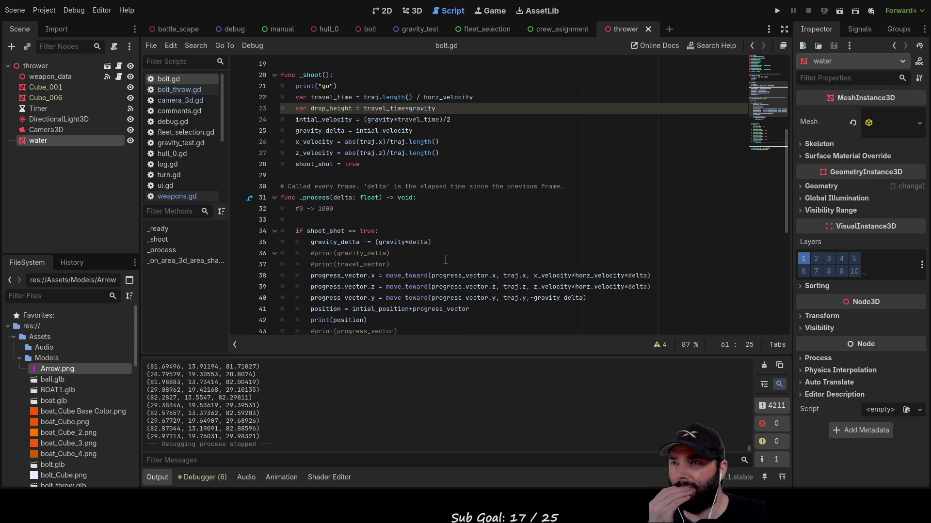
pyautogui.scroll(-2, 445, 260)
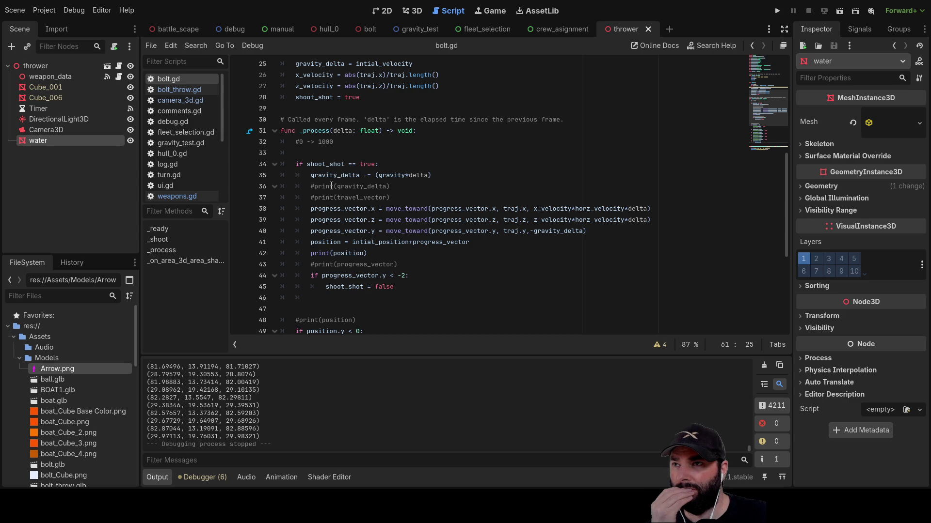
pyautogui.scroll(3, 395, 193)
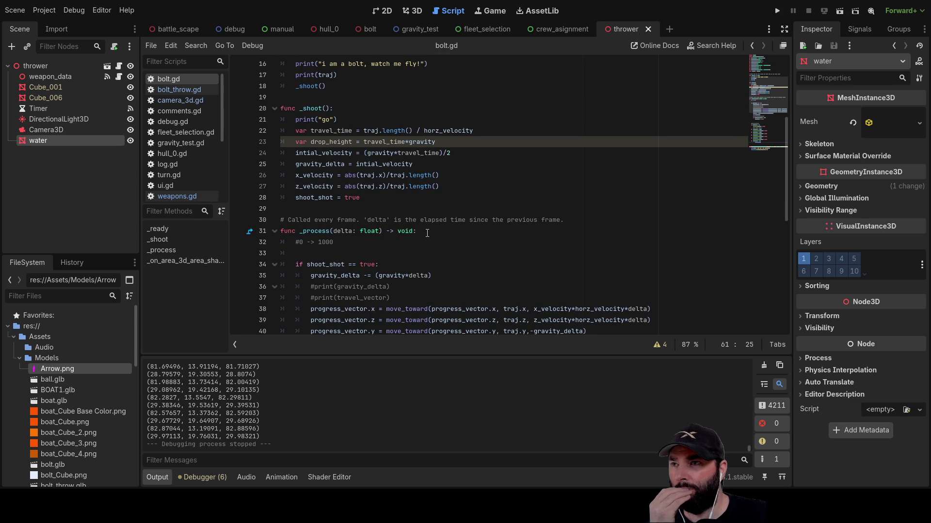
pyautogui.scroll(-4, 427, 233)
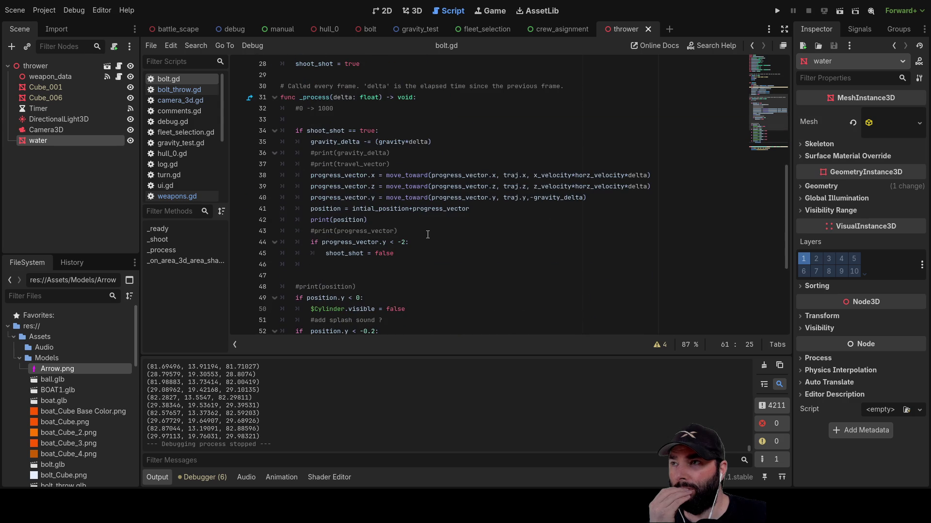
pyautogui.scroll(-2, 428, 234)
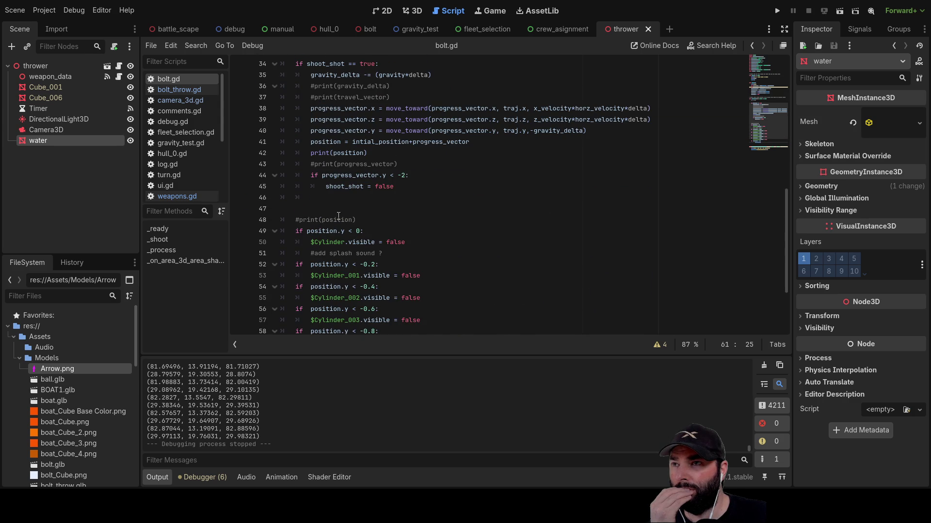
pyautogui.click(312, 207)
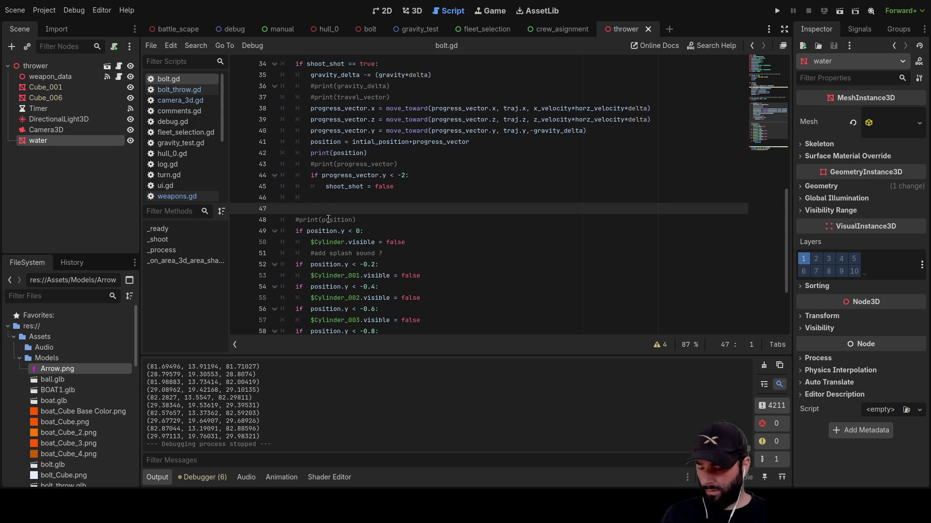
pyautogui.press('Return')
pyautogui.press('Return')
pyautogui.press('Return')
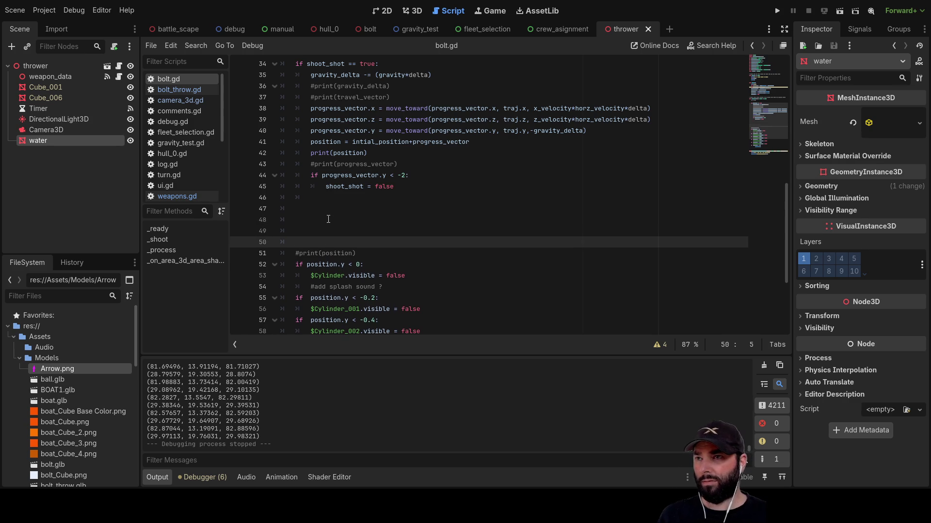
pyautogui.press('Up')
pyautogui.press('Up')
pyautogui.press('Up')
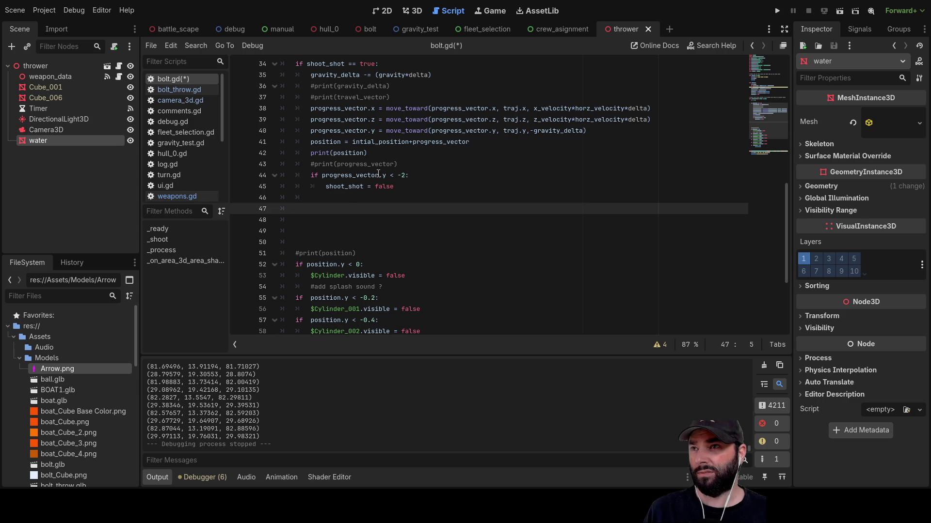
# Delete the '#0 -> 1000' comment and the extra blank lines in _process
pyautogui.scroll(4, 383, 210)
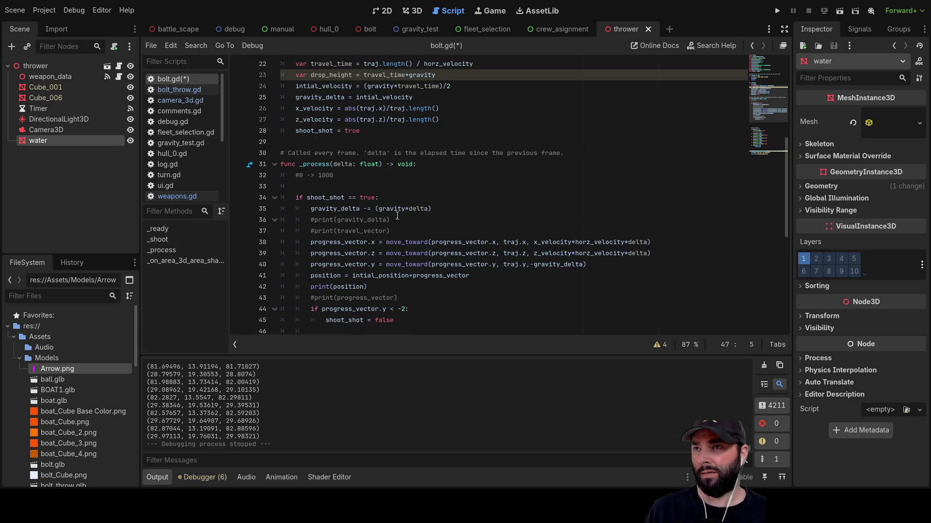
pyautogui.click(315, 187)
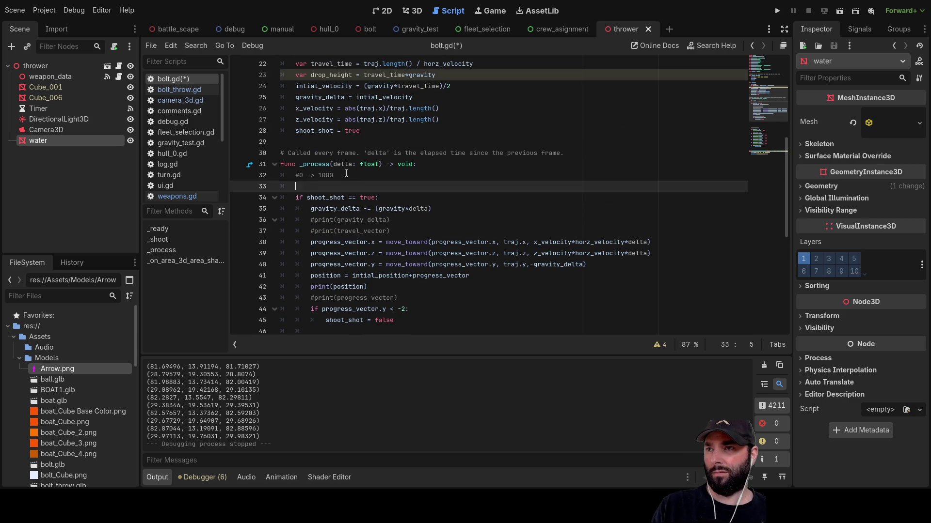
pyautogui.moveTo(346, 173); pyautogui.dragTo(248, 171)
pyautogui.press('Delete')
pyautogui.press('Delete')
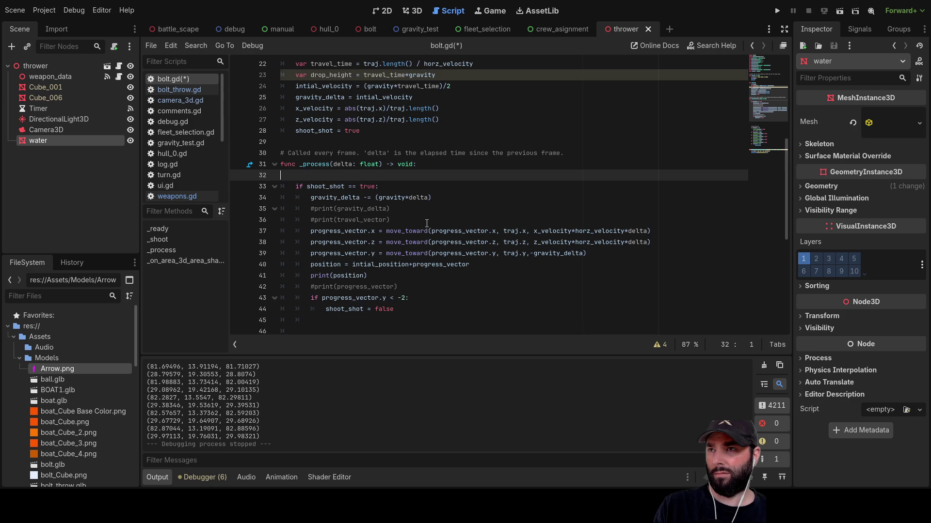
pyautogui.press('Delete')
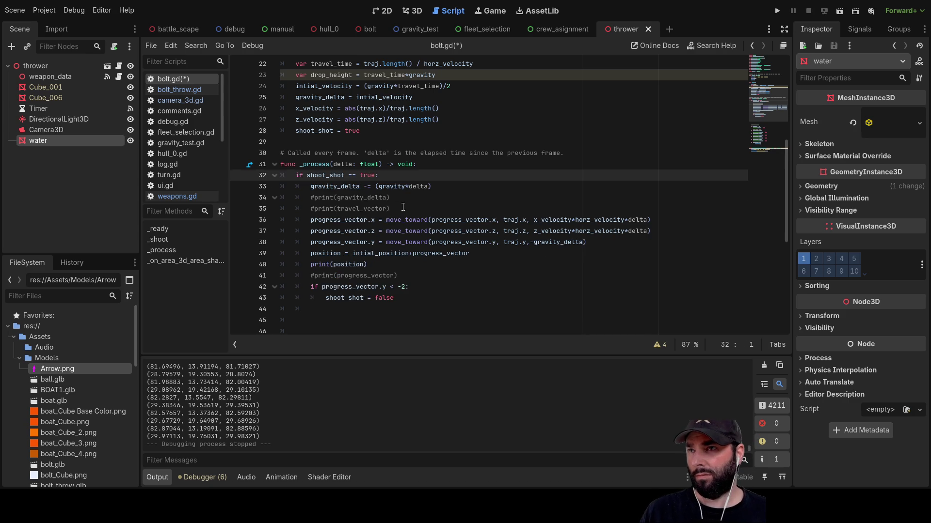
pyautogui.click(403, 208)
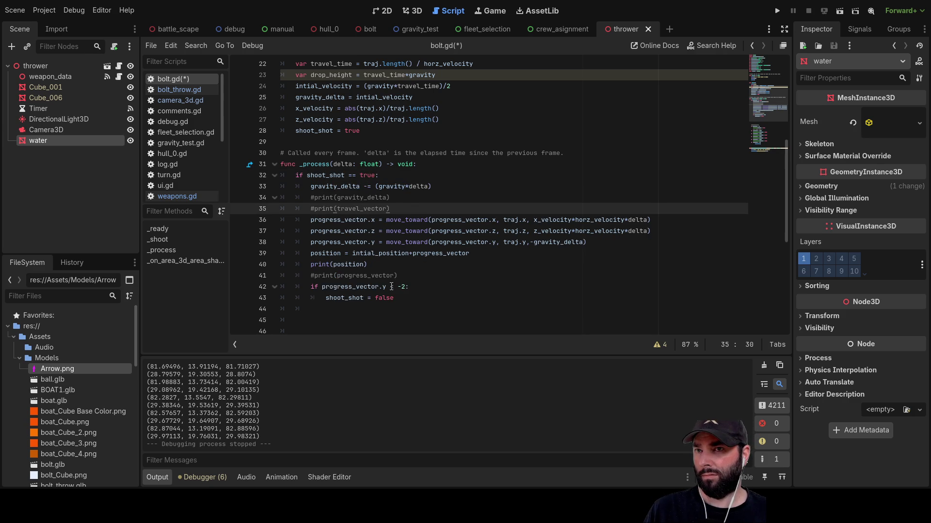
pyautogui.scroll(-7, 391, 287)
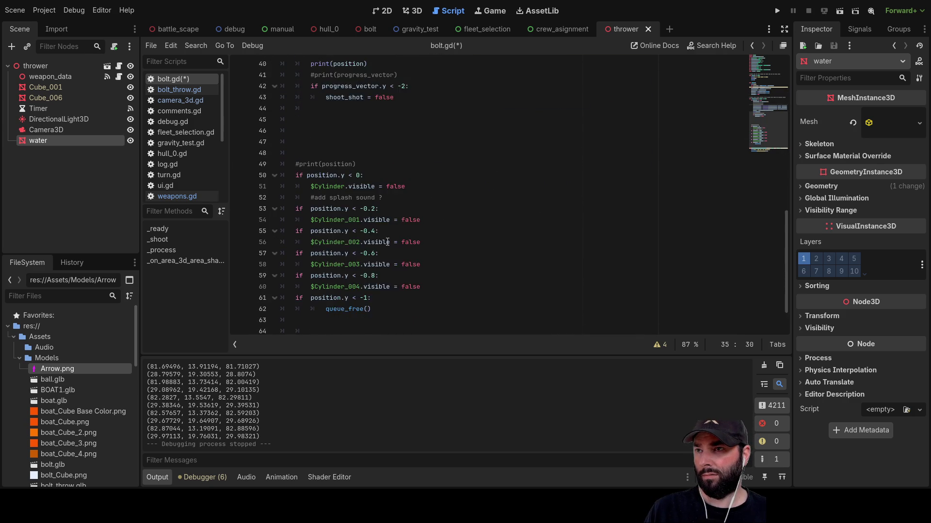
pyautogui.scroll(2, 387, 242)
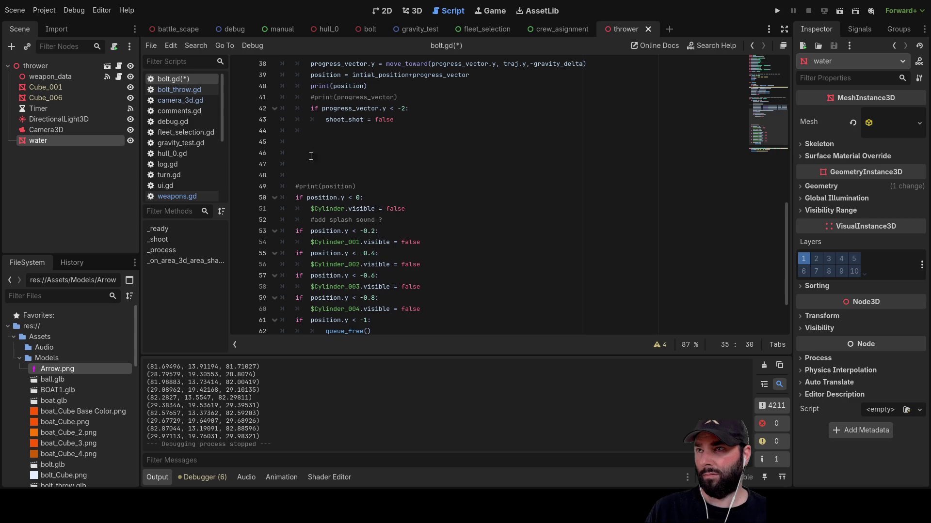
pyautogui.click(306, 132)
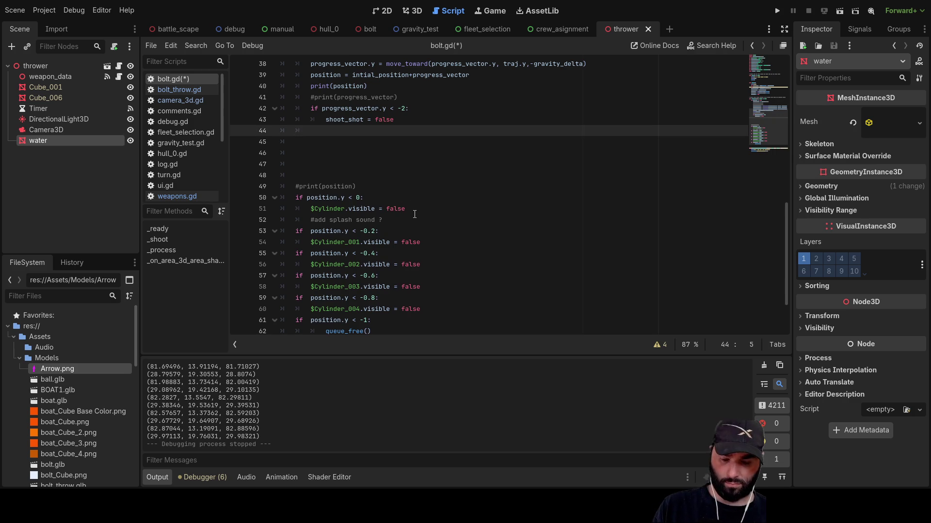
pyautogui.press('Delete')
pyautogui.press('Delete')
pyautogui.press('Delete')
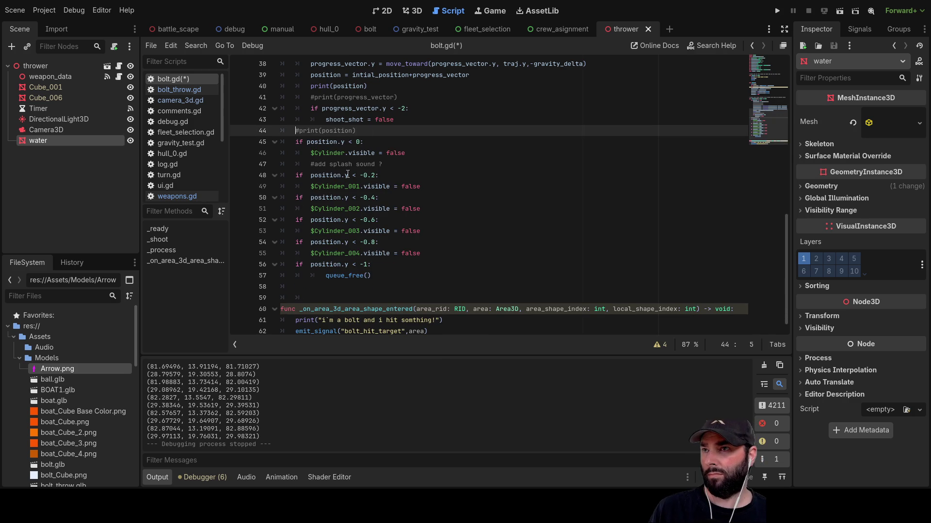
# Add a blank line after the queue_free() block and begin typing 'print(po'
pyautogui.click(387, 166)
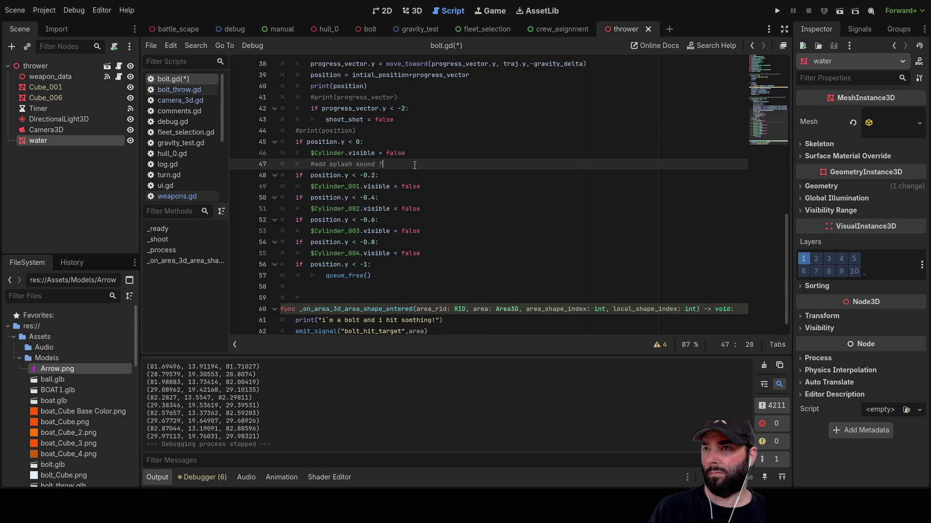
pyautogui.scroll(-1, 465, 213)
pyautogui.click(361, 277)
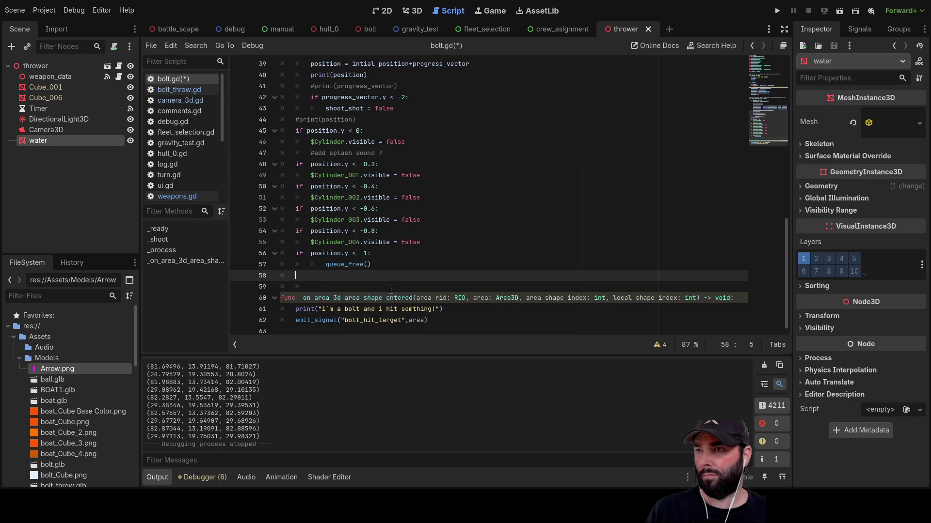
pyautogui.press('Return')
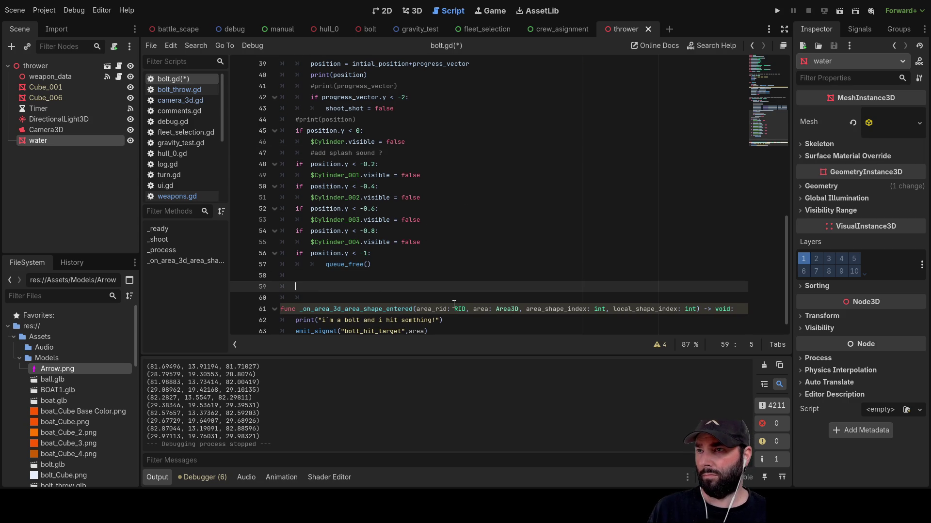
pyautogui.press('Up')
pyautogui.press('Down')
pyautogui.press('Up')
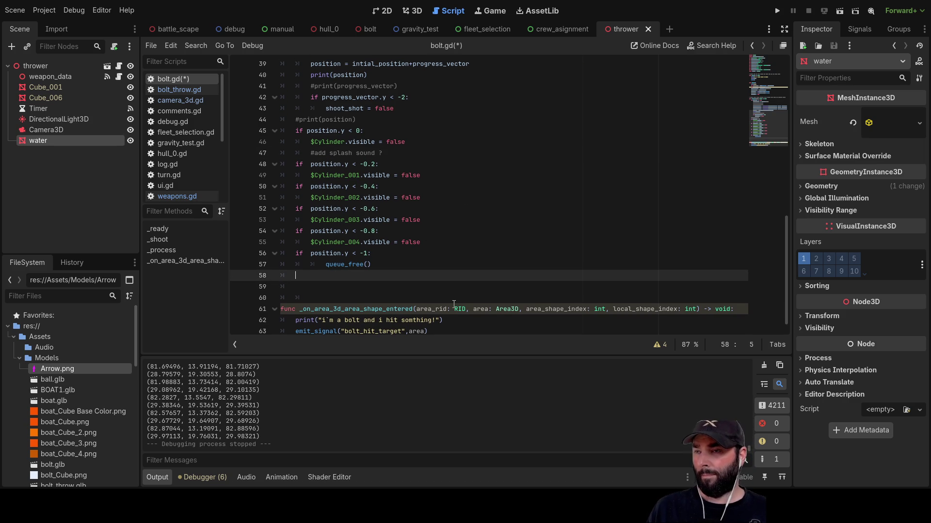
pyautogui.write('print(')
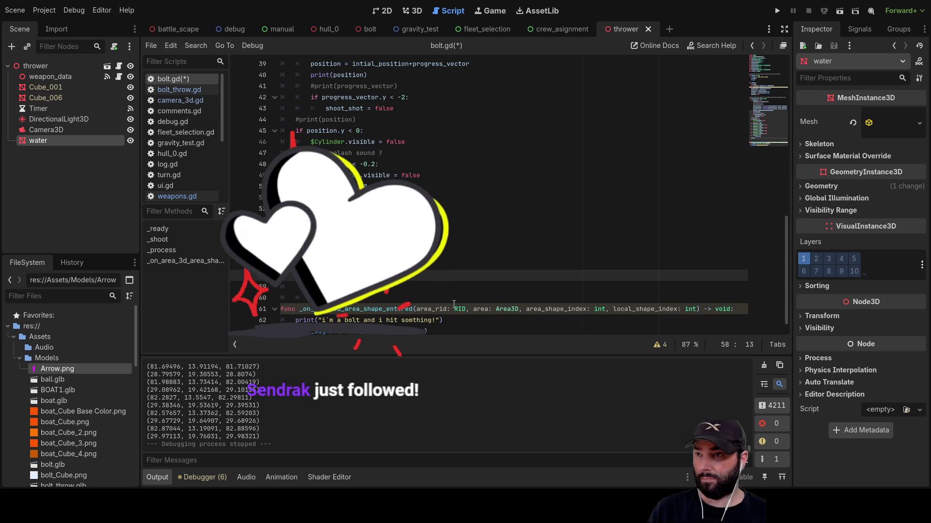
pyautogui.write('po')
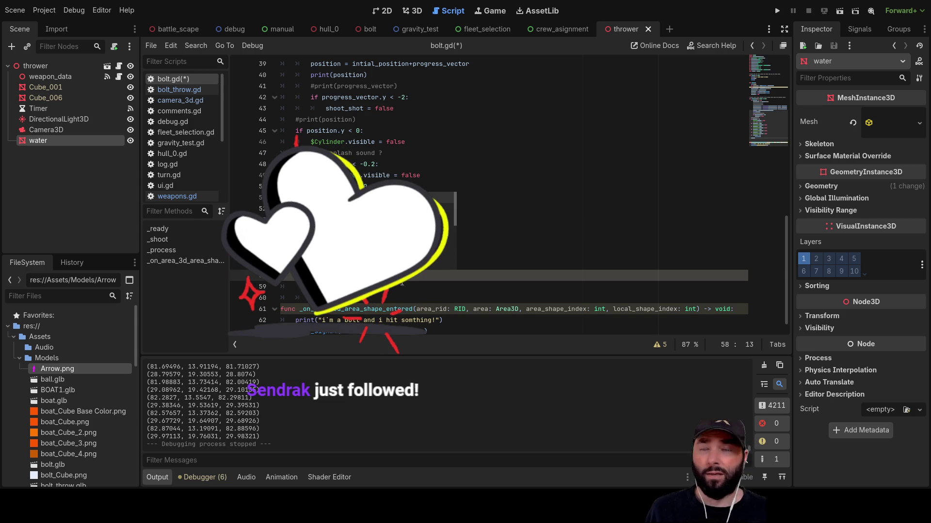
# Finish the old_position = position assignment at the end of _process
pyautogui.press('Escape')
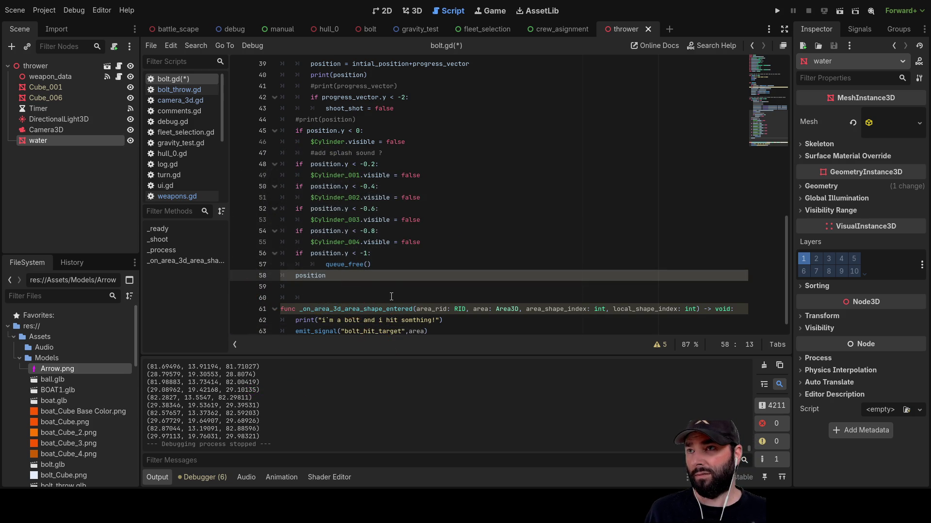
pyautogui.scroll(5, 393, 291)
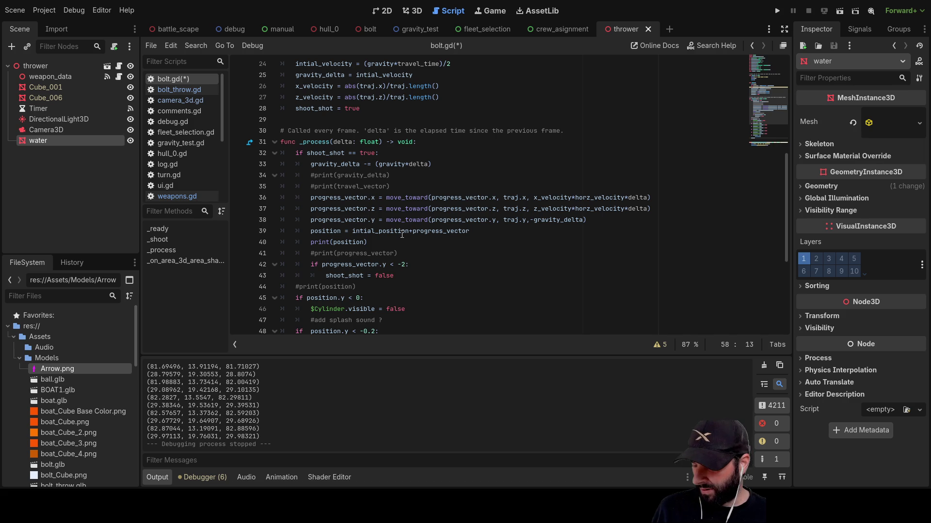
pyautogui.scroll(-4, 402, 235)
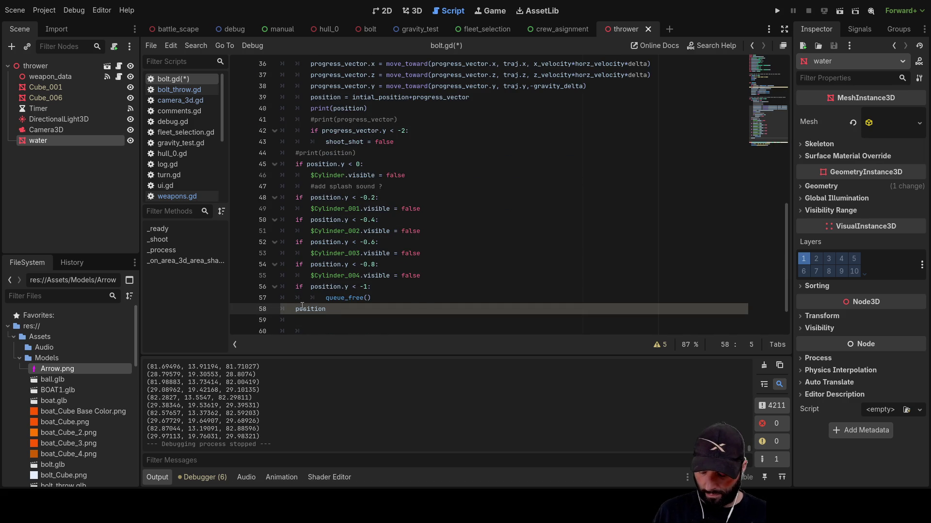
pyautogui.write('old')
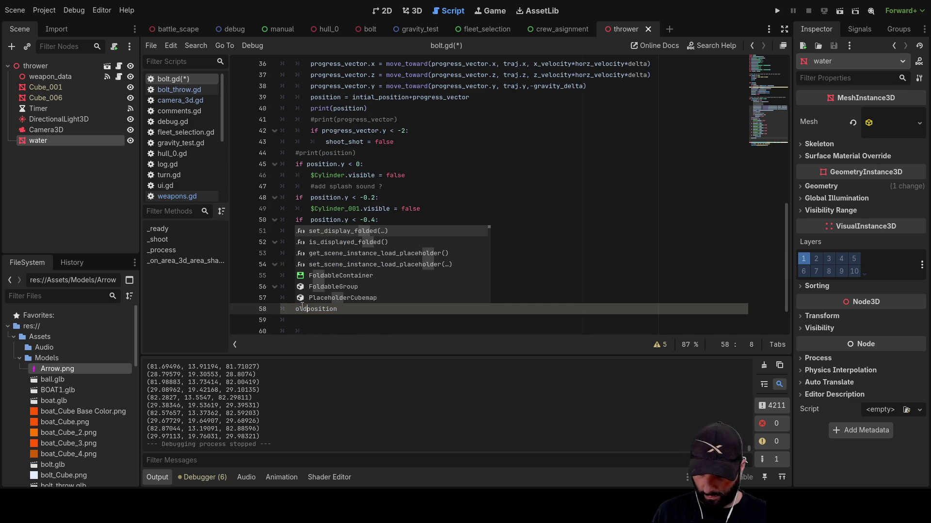
pyautogui.write('_po')
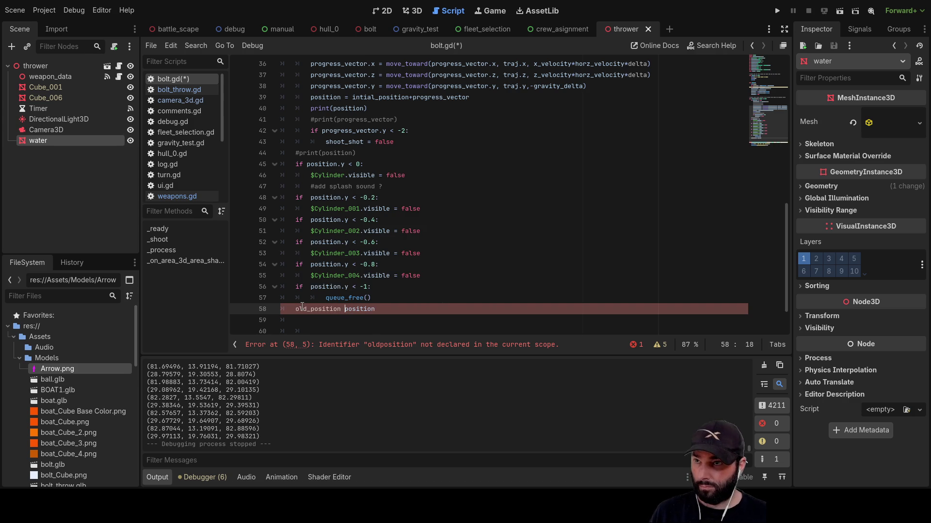
pyautogui.press('Right')
pyautogui.press('Right')
pyautogui.press('Right')
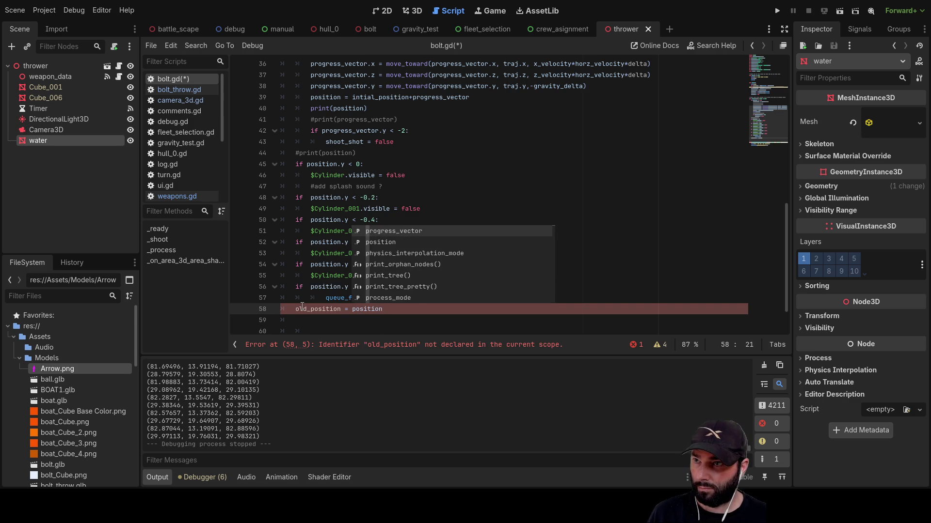
pyautogui.click(314, 309)
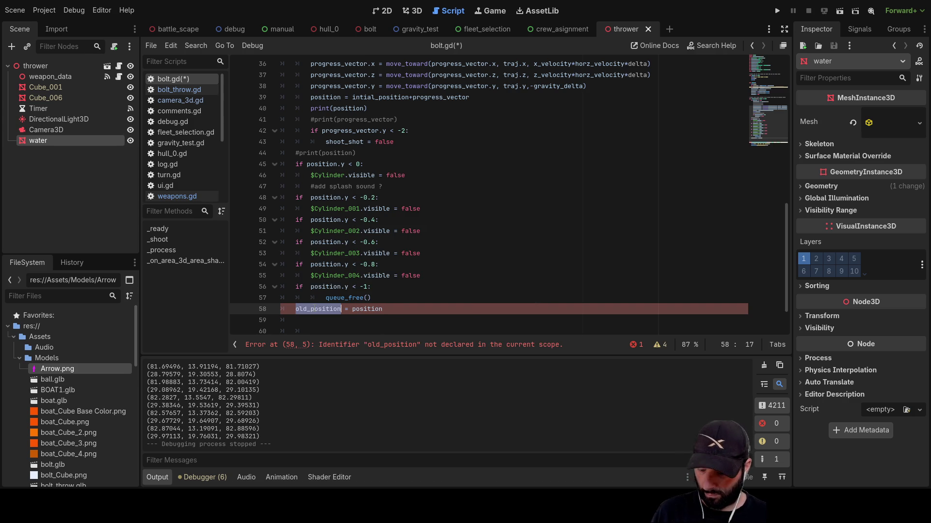
# Declare 'var old_position:Vector3 = Vector3(0,0,0)' on line 12 using autocomplete
pyautogui.scroll(10, 336, 241)
pyautogui.click(295, 197)
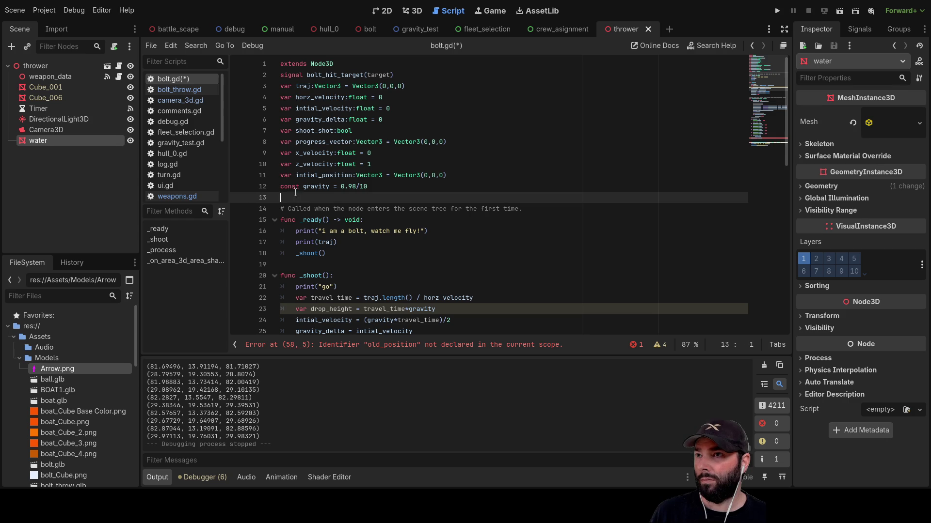
pyautogui.press('Up')
pyautogui.press('Return')
pyautogui.press('Up')
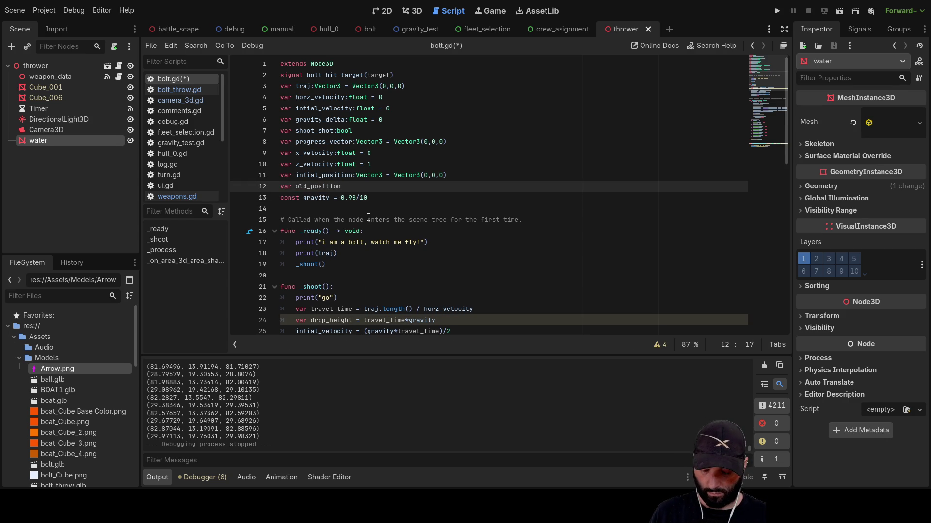
pyautogui.write(':vec')
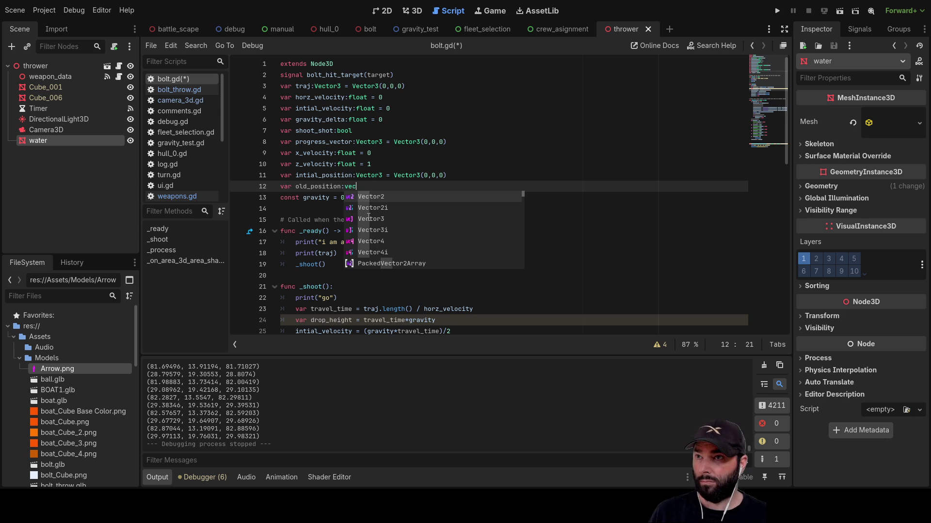
pyautogui.press('Down')
pyautogui.press('Down')
pyautogui.press('Return')
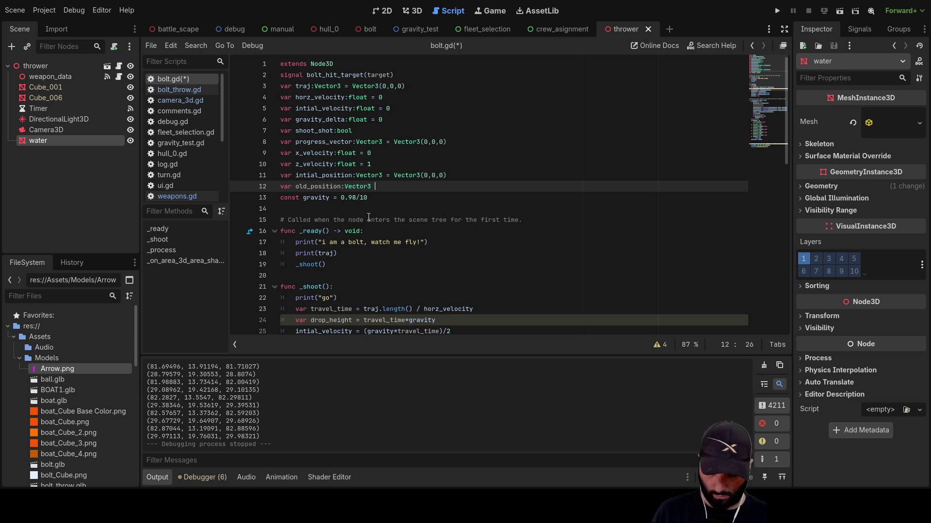
pyautogui.write('= vector')
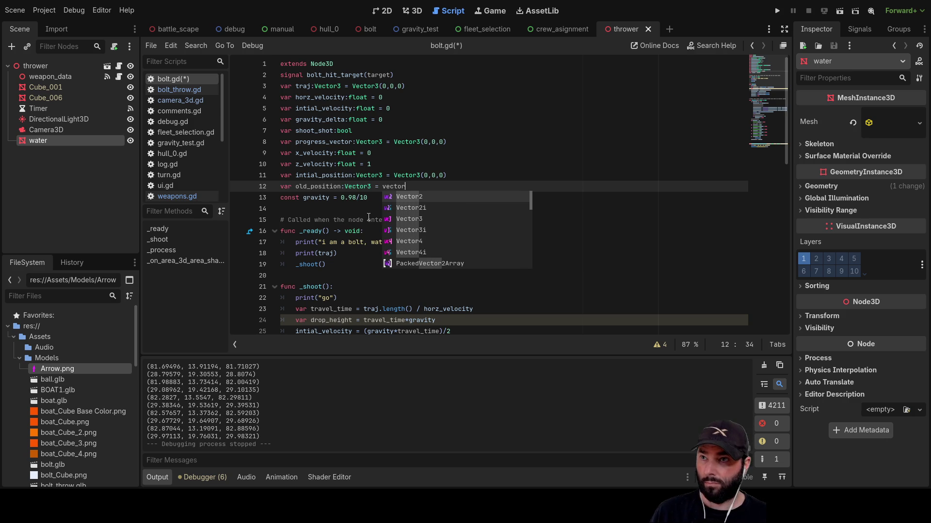
pyautogui.press('Down')
pyautogui.press('Down')
pyautogui.press('Return')
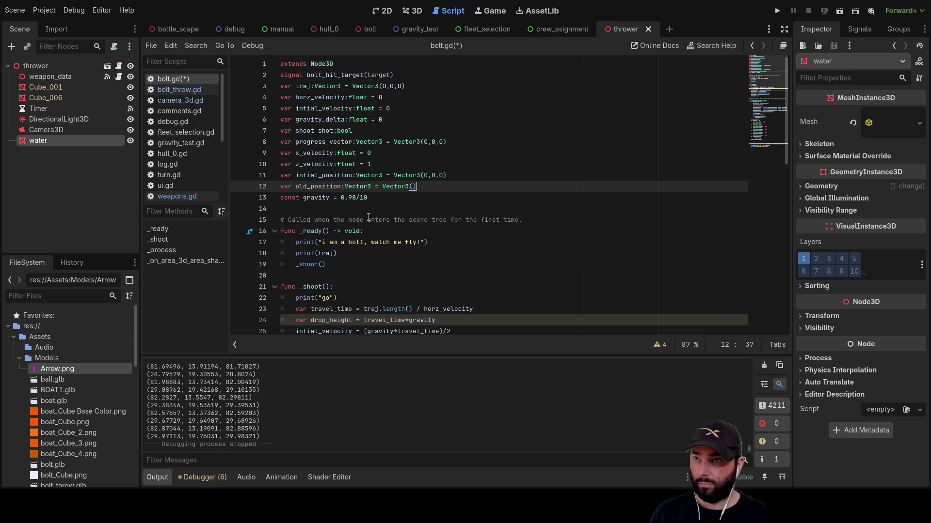
pyautogui.write('0,0,0,')
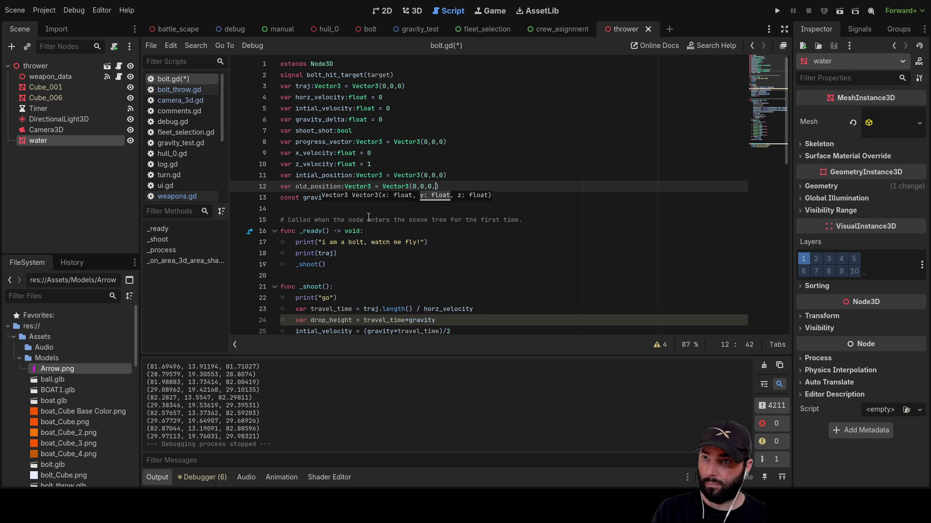
pyautogui.press('Up')
pyautogui.scroll(-10, 311, 210)
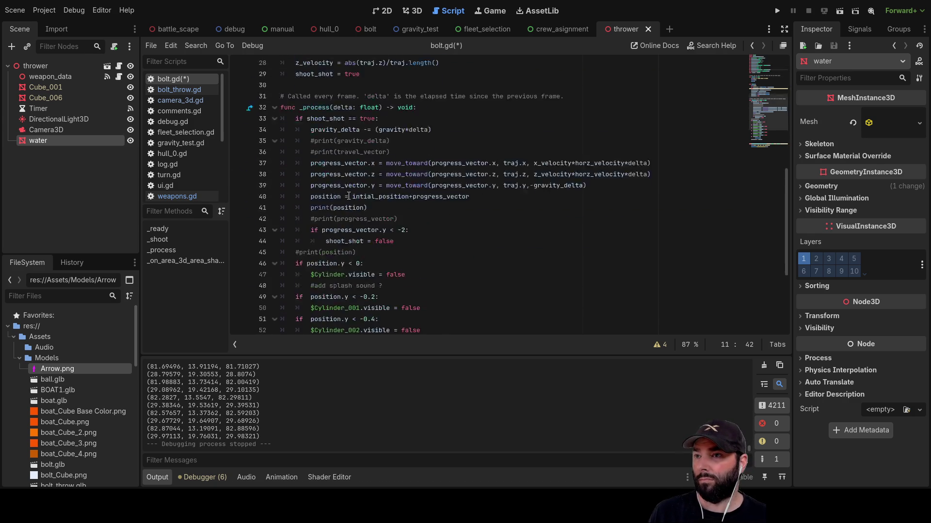
pyautogui.click(303, 276)
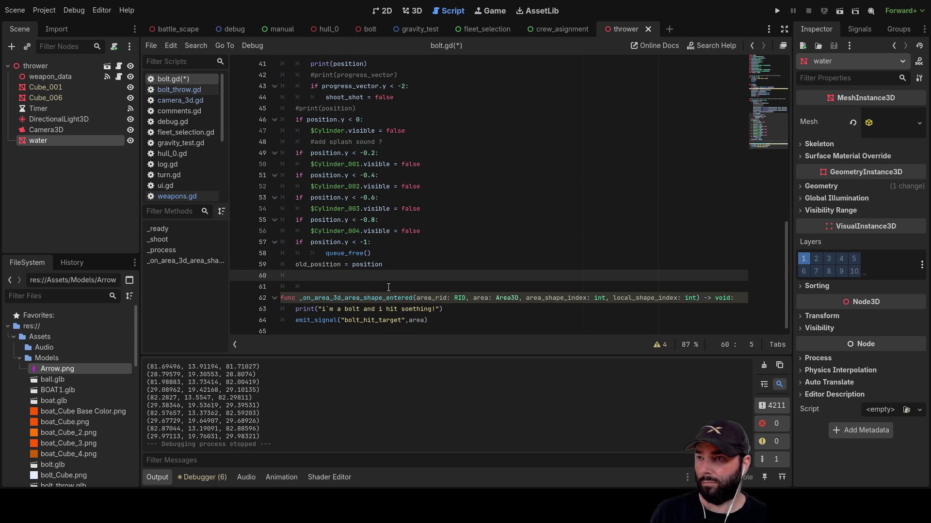
# Add 'var travel = position-old_position' on a new line 60
pyautogui.press('Return')
pyautogui.press('Up')
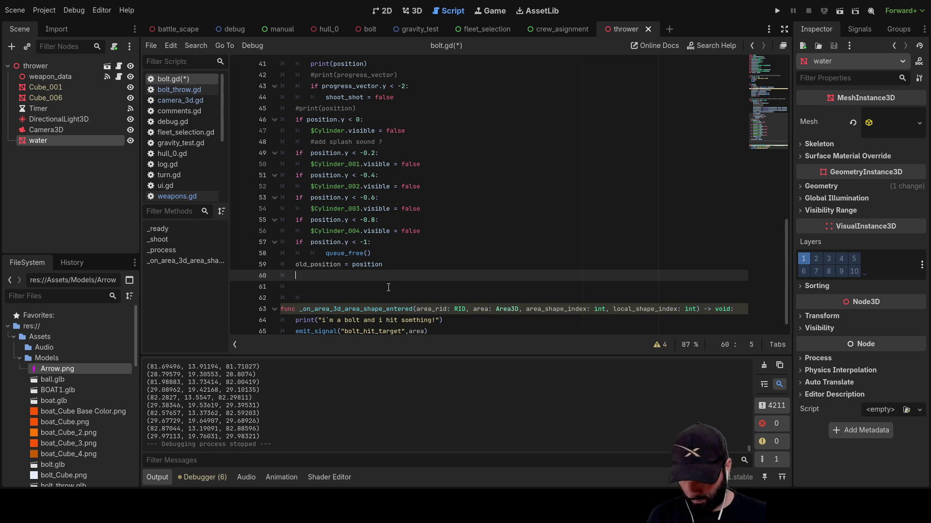
pyautogui.write('travel')
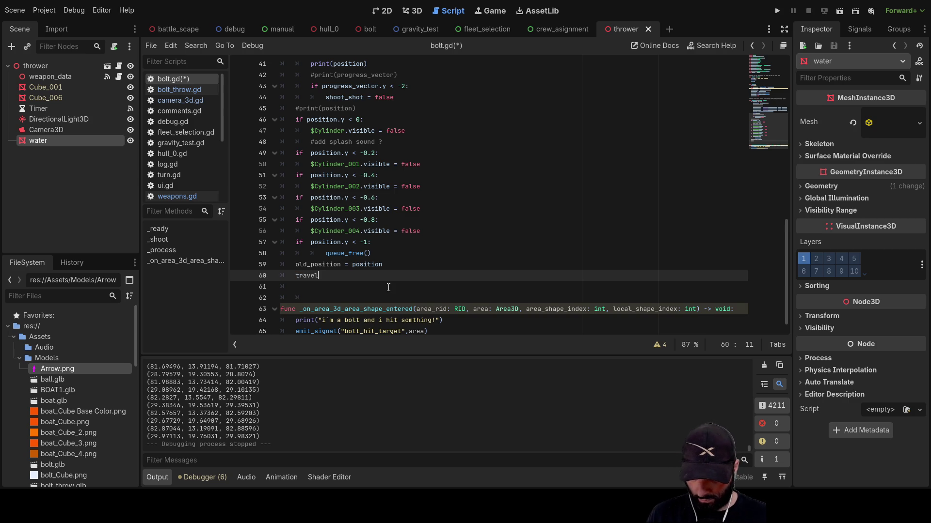
pyautogui.write(' = ')
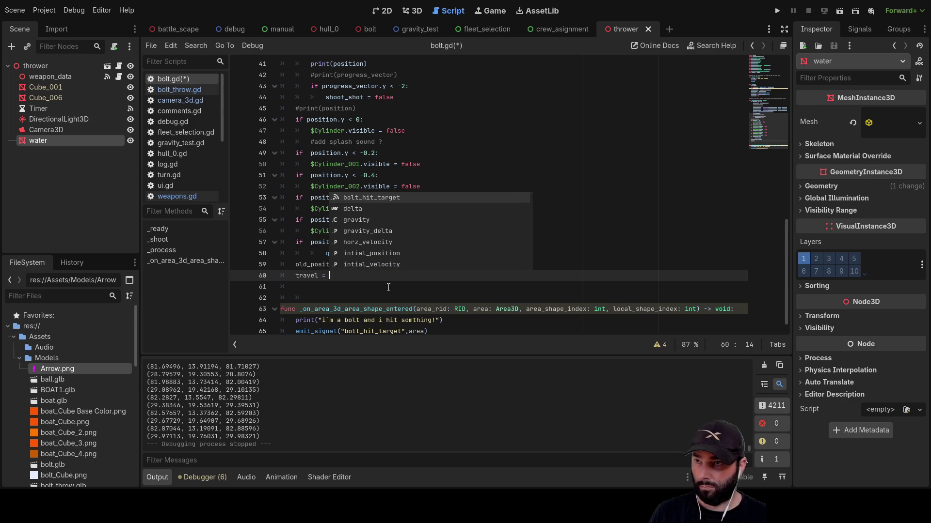
pyautogui.write('old')
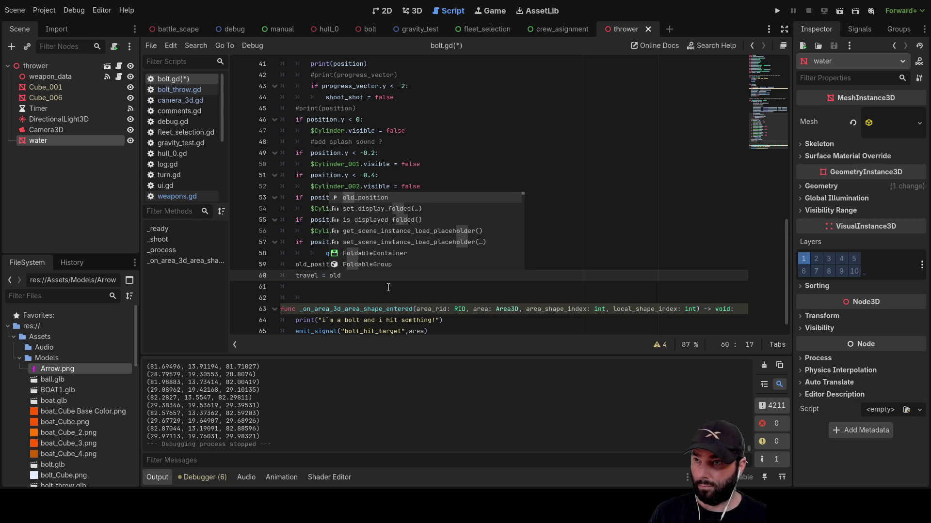
pyautogui.press('Return')
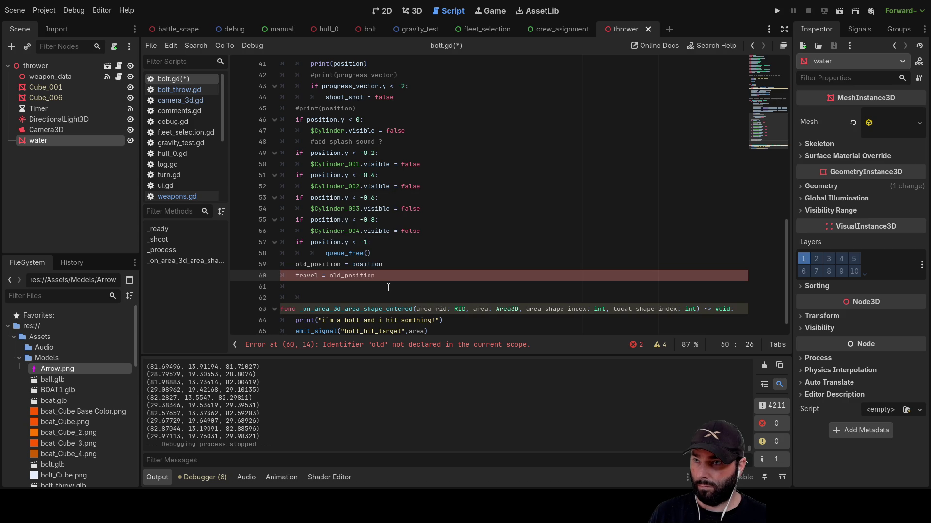
pyautogui.press('Left')
pyautogui.press('Left')
pyautogui.press('Left')
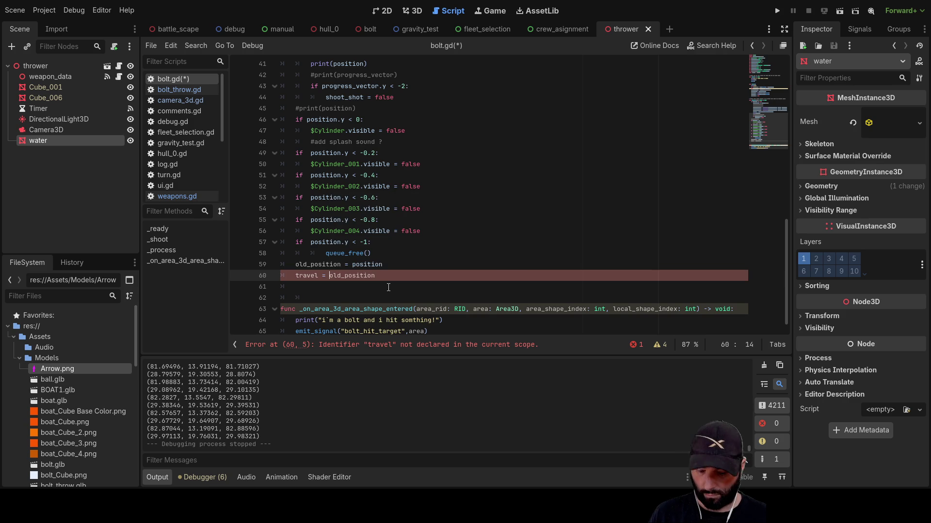
pyautogui.write('posit')
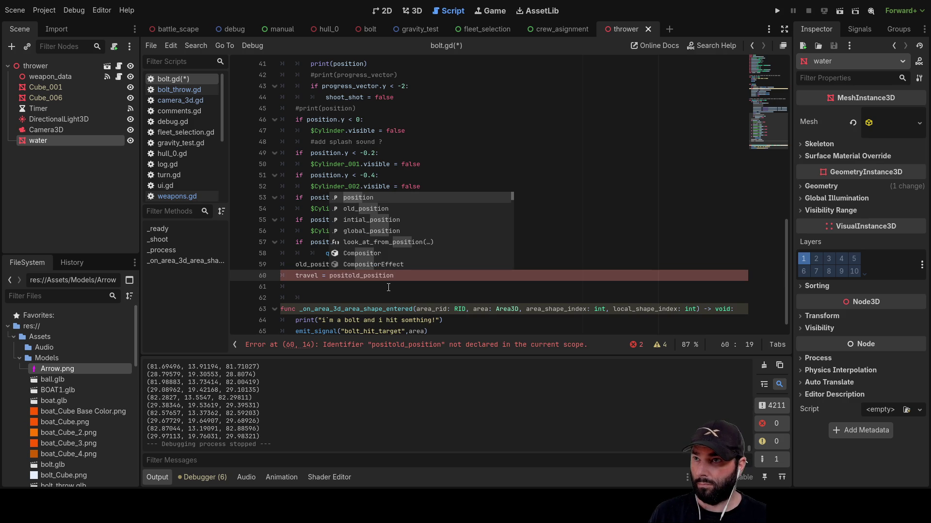
pyautogui.press('Tab')
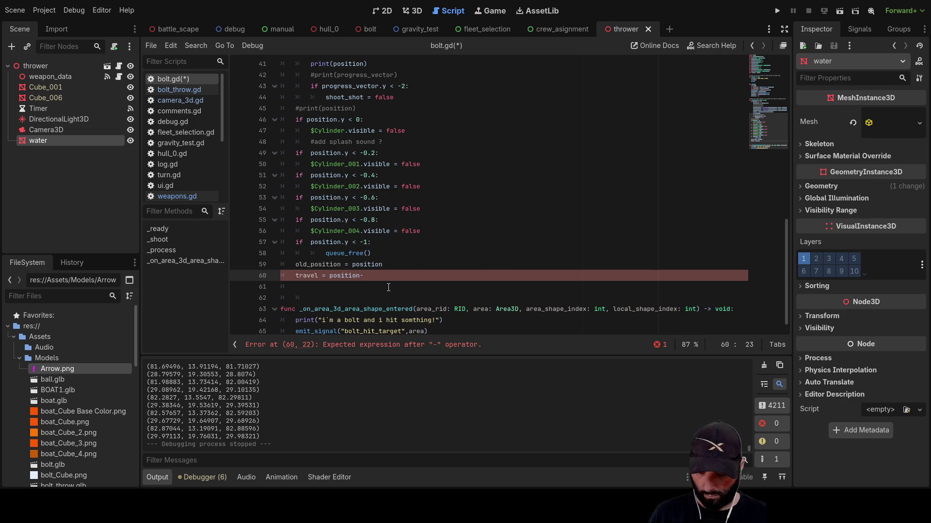
pyautogui.write('old')
pyautogui.press('Tab')
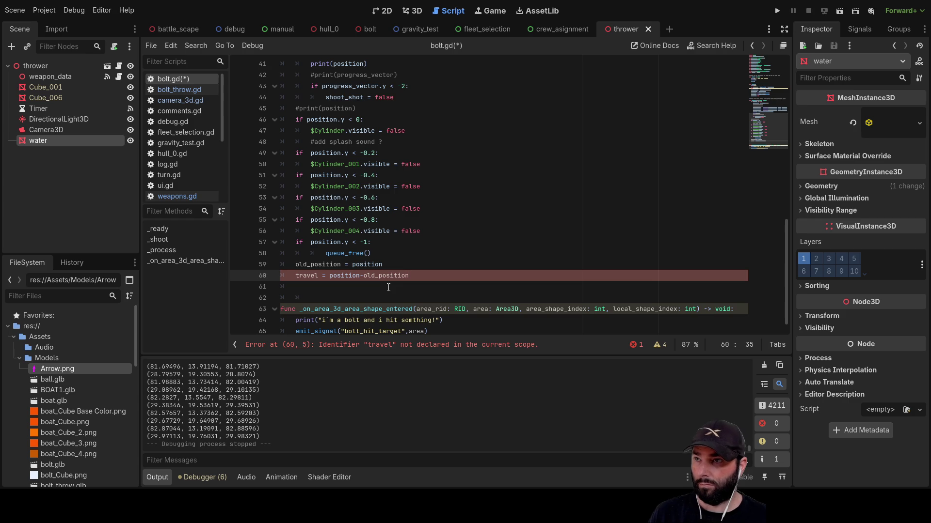
pyautogui.click(294, 276)
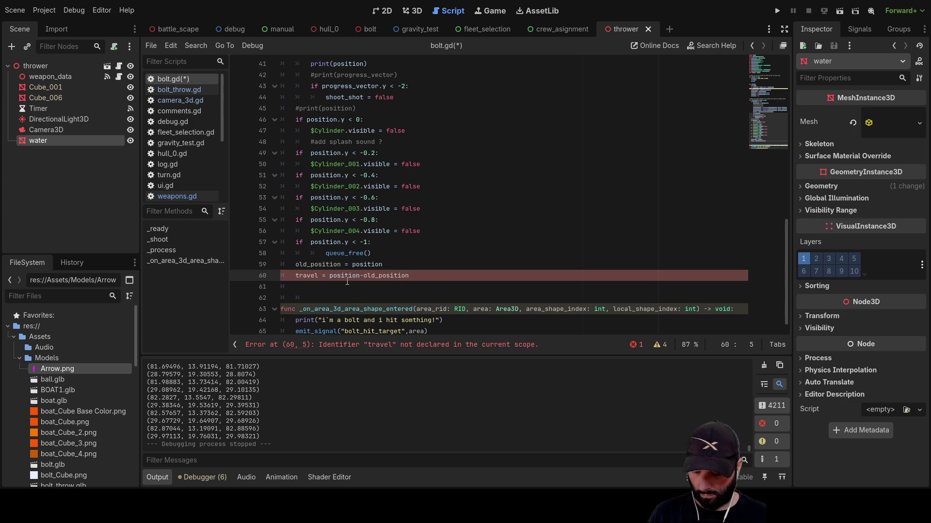
pyautogui.write('var')
pyautogui.press('Down')
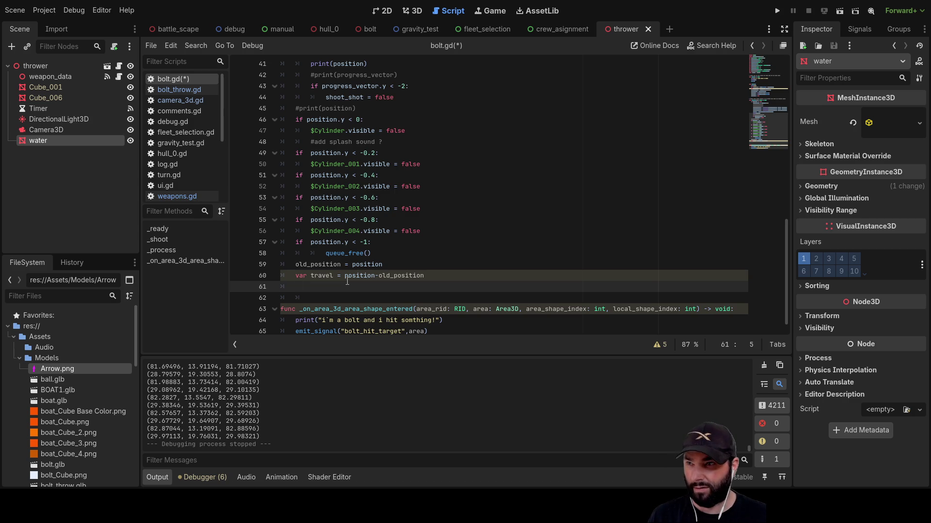
# Start an angle_difference() call on line 61 from the autocomplete suggestions
pyautogui.write('get')
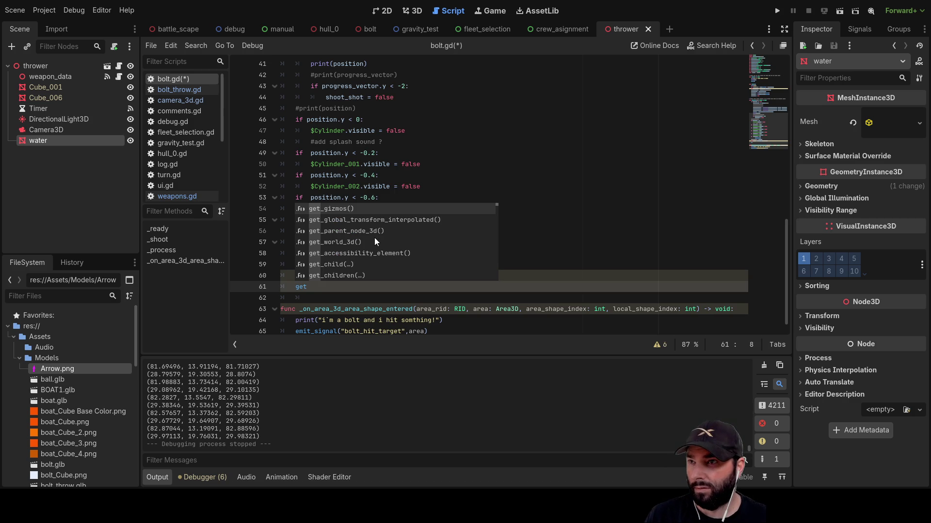
pyautogui.scroll(-8, 361, 232)
pyautogui.scroll(-5, 361, 230)
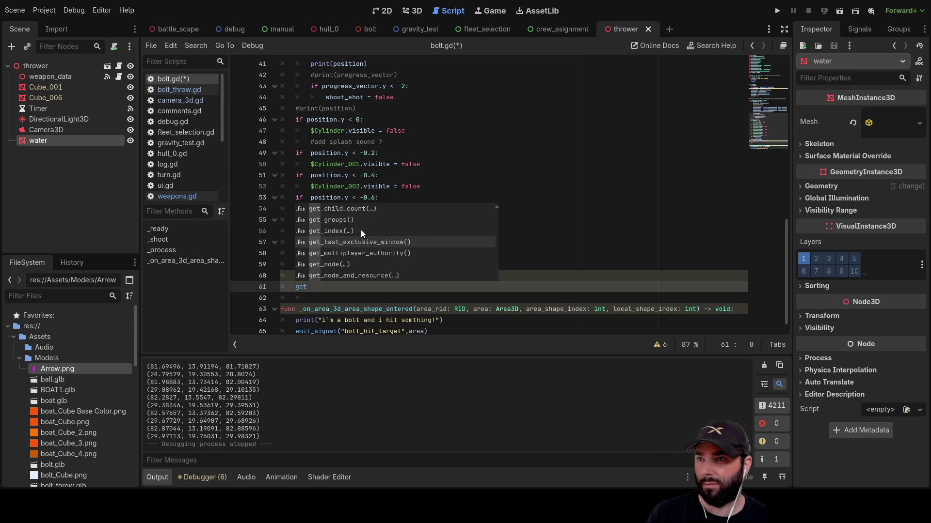
pyautogui.scroll(-5, 364, 230)
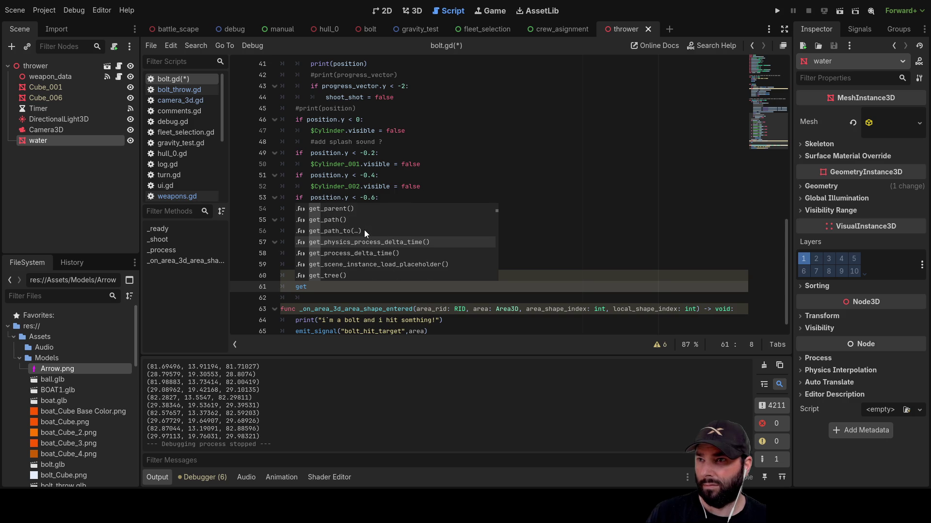
pyautogui.scroll(-5, 364, 230)
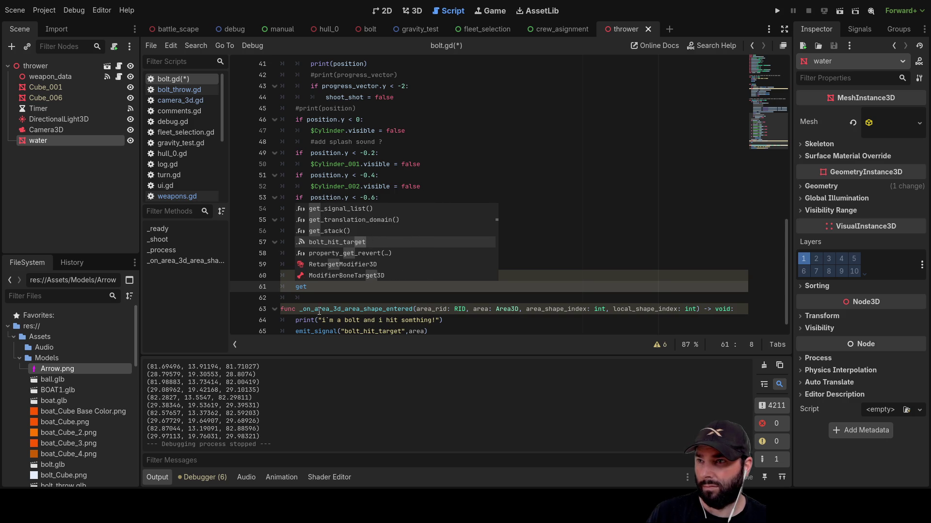
pyautogui.press('Escape')
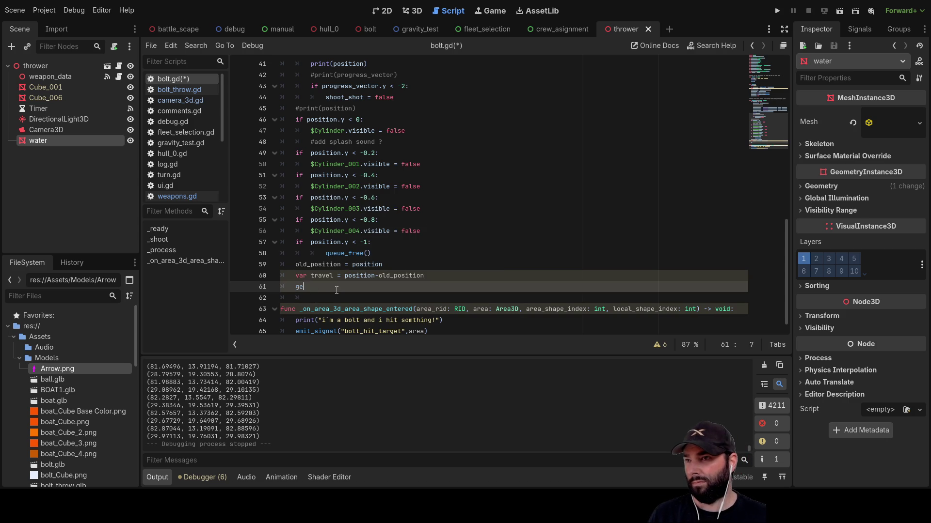
pyautogui.press('BackSpace')
pyautogui.press('BackSpace')
pyautogui.write('ang')
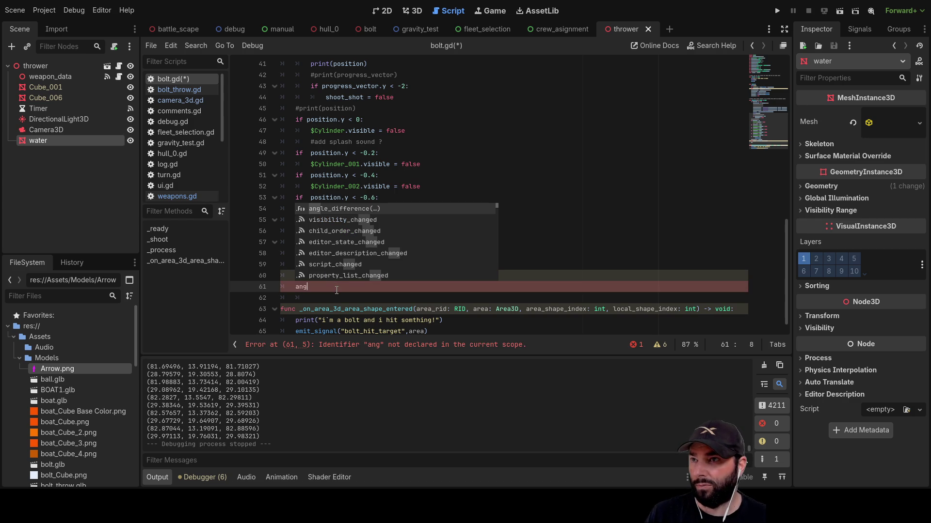
pyautogui.click(349, 209)
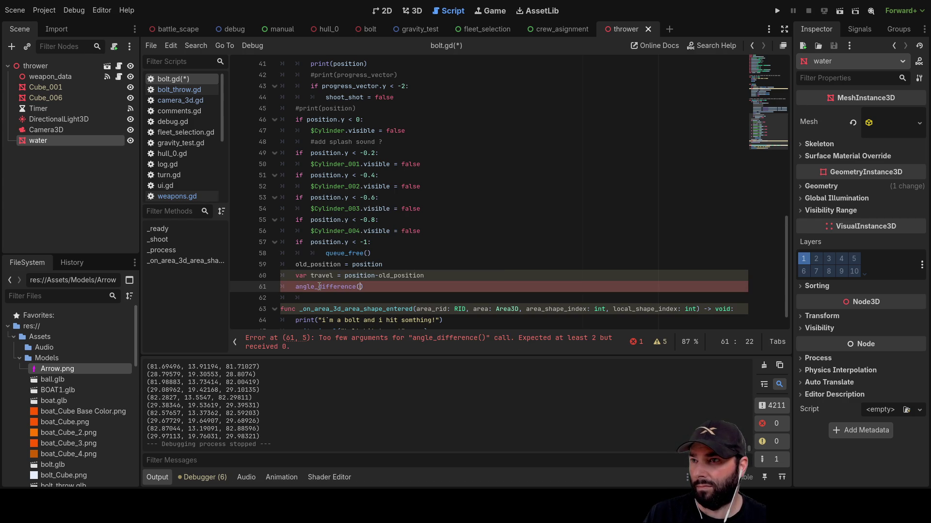